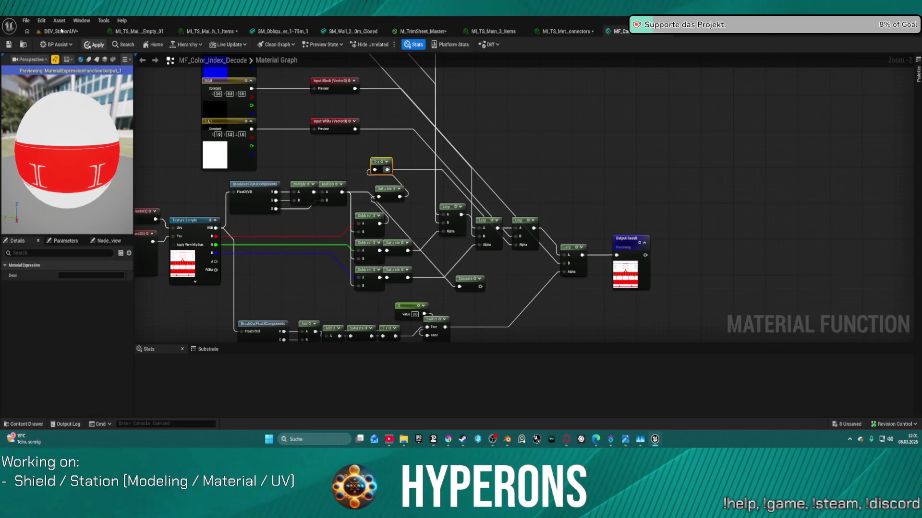
Wire Saturate's output into the third Lerp's Alpha, then pan to the colour input nodes.
{"action": "left_click", "coordinate": [64, 35]}
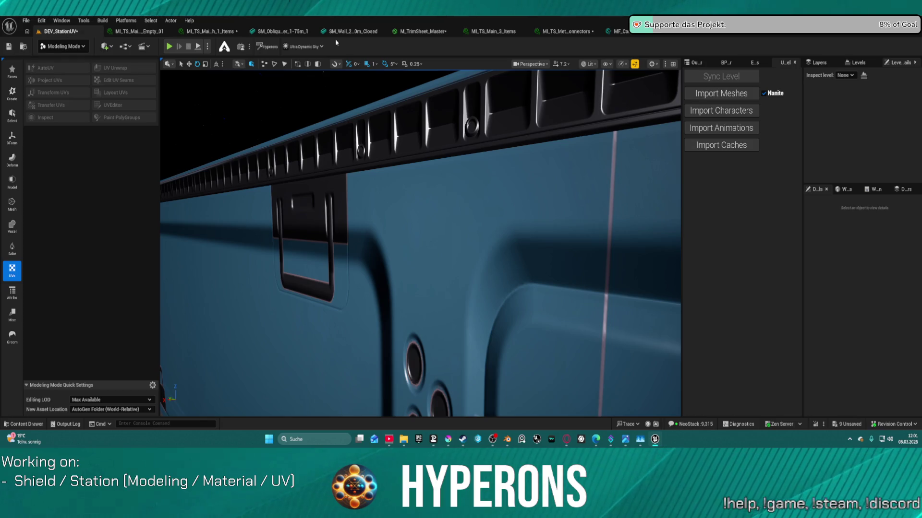
{"action": "left_click", "coordinate": [618, 32]}
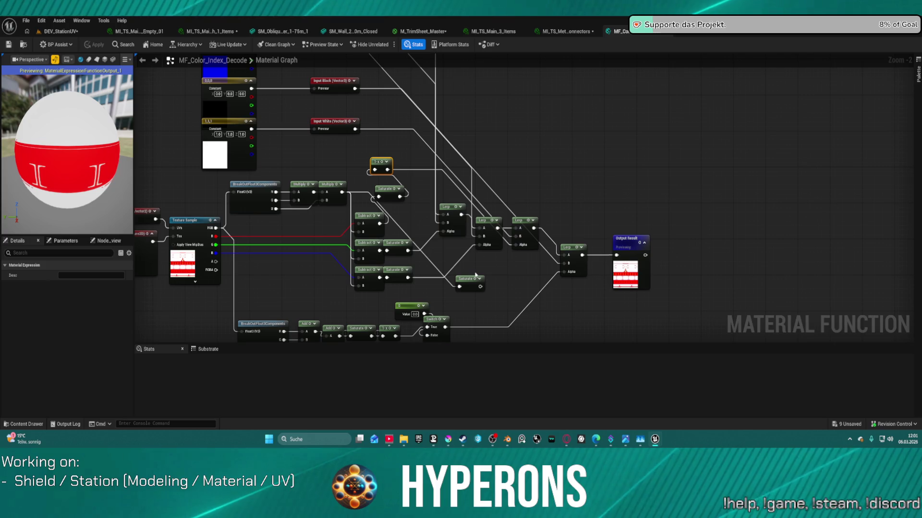
{"action": "mouse_move", "coordinate": [480, 286]}
{"action": "left_mouse_down"}
{"action": "mouse_move", "coordinate": [514, 261]}
{"action": "mouse_move", "coordinate": [516, 245]}
{"action": "left_mouse_up"}
{"action": "mouse_move", "coordinate": [456, 122]}
{"action": "left_mouse_down"}
{"action": "mouse_move", "coordinate": [525, 261]}
{"action": "mouse_move", "coordinate": [509, 96]}
{"action": "mouse_move", "coordinate": [489, 117]}
{"action": "mouse_move", "coordinate": [621, 113]}
{"action": "mouse_move", "coordinate": [579, 14]}
{"action": "mouse_move", "coordinate": [618, 160]}
{"action": "mouse_move", "coordinate": [619, 253]}
{"action": "mouse_move", "coordinate": [630, 161]}
{"action": "left_mouse_up"}
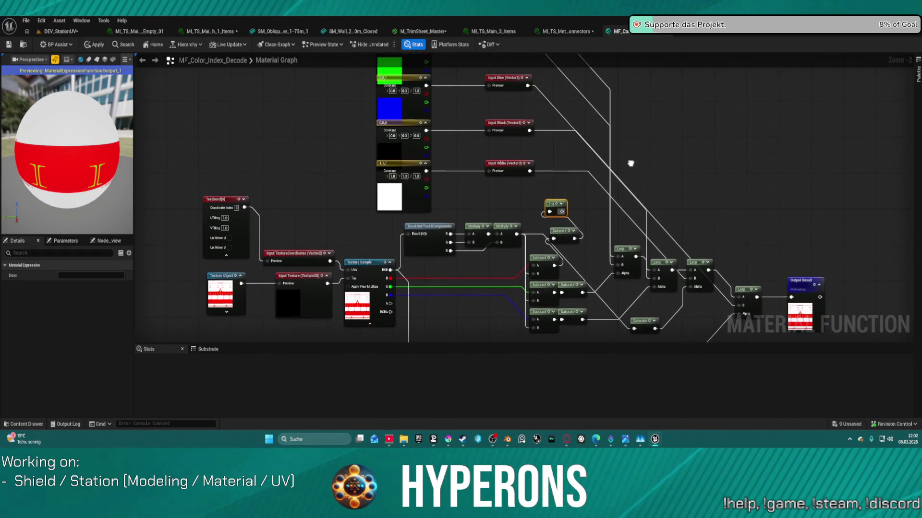
{"action": "left_click", "coordinate": [304, 262]}
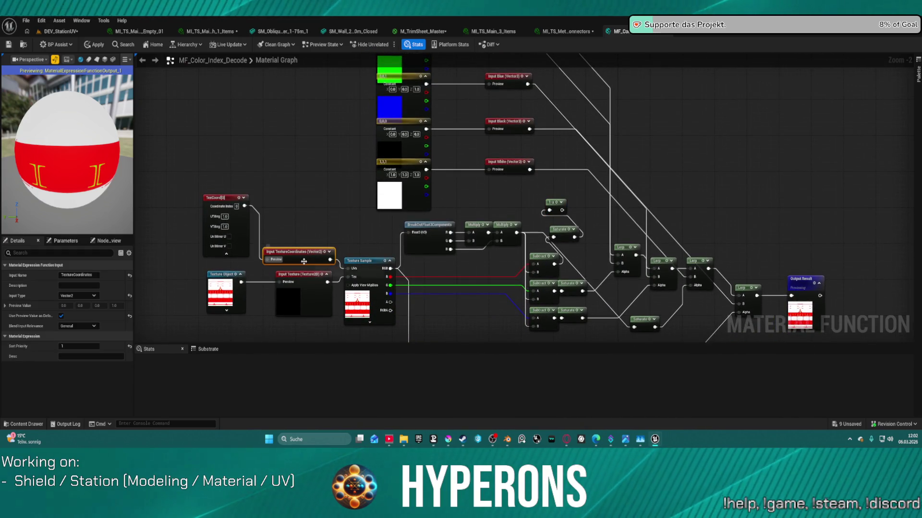
{"action": "left_click", "coordinate": [79, 296]}
{"action": "left_click", "coordinate": [82, 299]}
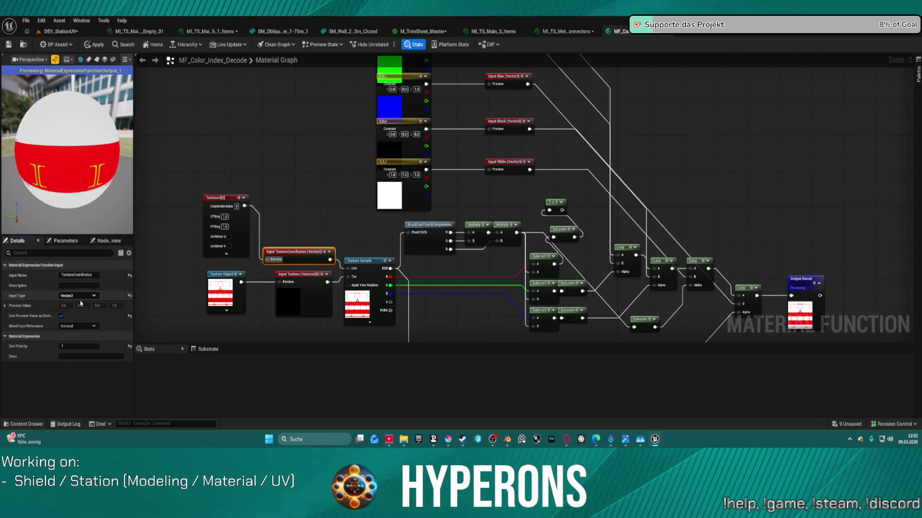
{"action": "left_click", "coordinate": [94, 329]}
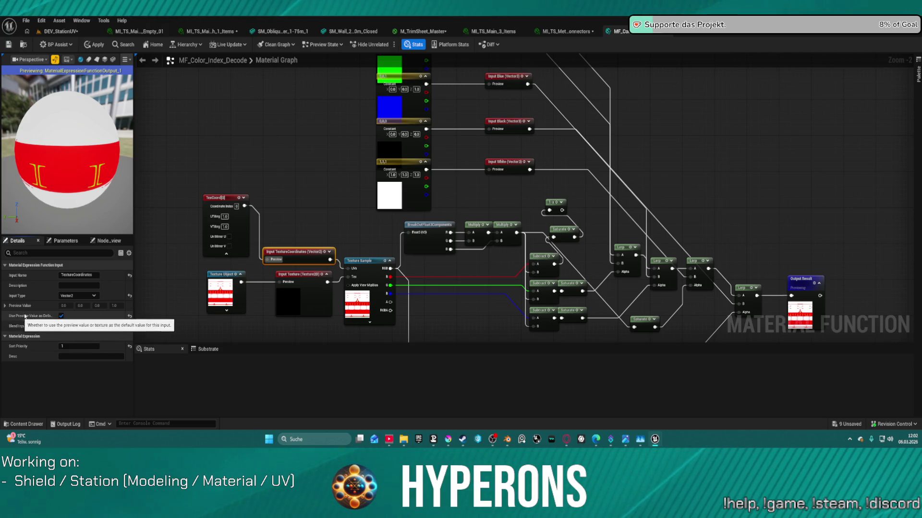
{"action": "mouse_move", "coordinate": [28, 202]}
{"action": "left_mouse_down"}
{"action": "mouse_move", "coordinate": [53, 202]}
{"action": "mouse_move", "coordinate": [10, 173]}
{"action": "left_mouse_up"}
{"action": "scroll", "coordinate": [70, 125], "scroll_direction": "down", "scroll_amount": 5}
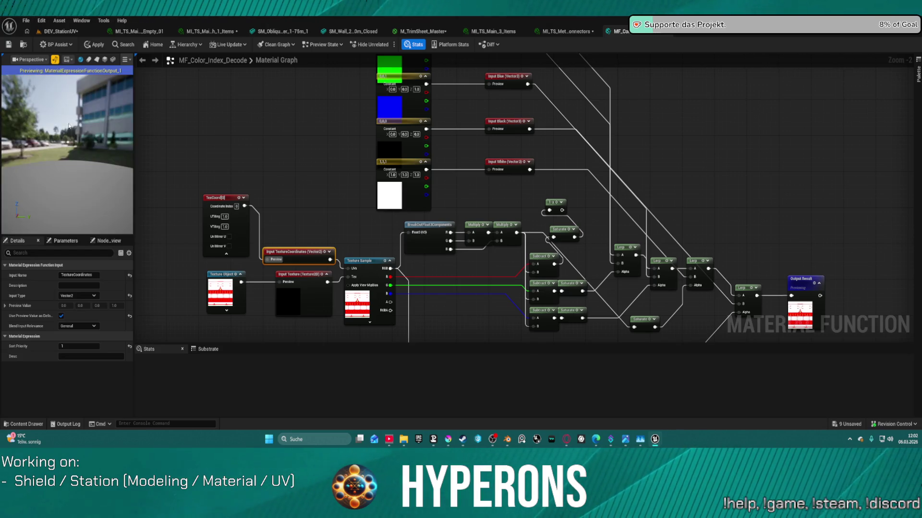
{"action": "left_click_drag", "start_coordinate": [70, 126], "coordinate": [98, 121]}
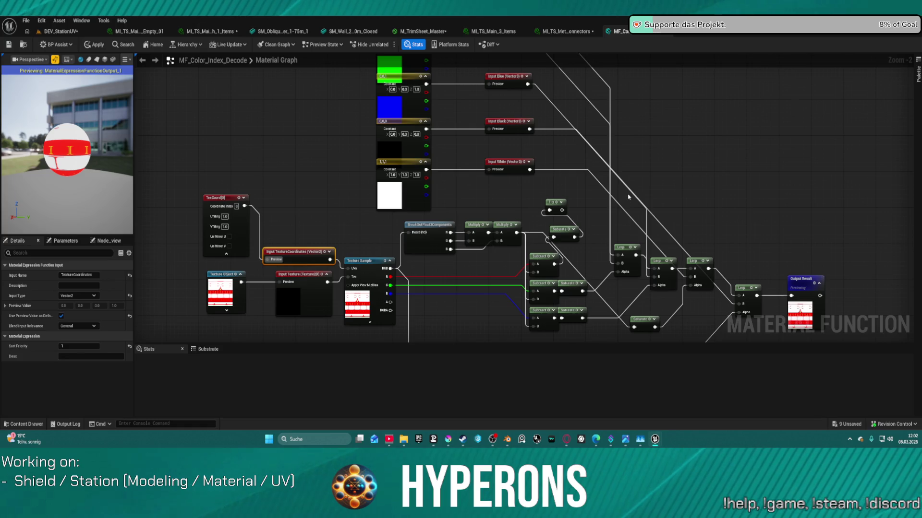
{"action": "mouse_move", "coordinate": [627, 196]}
{"action": "left_mouse_down"}
{"action": "mouse_move", "coordinate": [496, 220]}
{"action": "mouse_move", "coordinate": [449, 145]}
{"action": "left_mouse_up"}
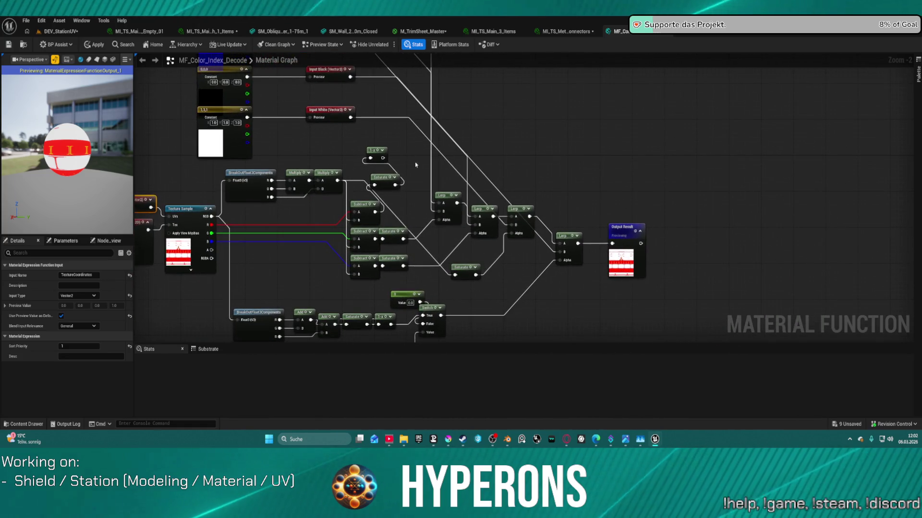
{"action": "scroll", "coordinate": [552, 243], "scroll_direction": "up", "scroll_amount": 1}
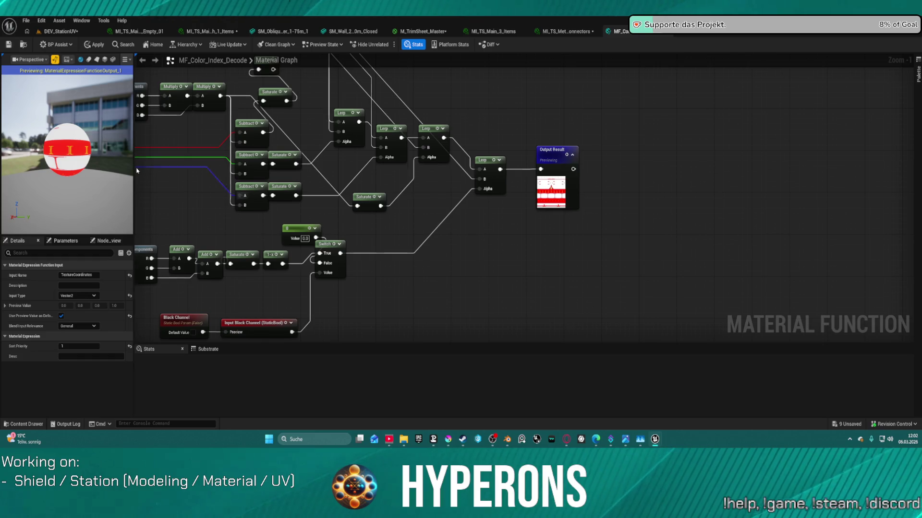
{"action": "left_click_drag", "start_coordinate": [134, 170], "coordinate": [539, 173]}
Preview the decode on a plane showing red-and-green trim, then narrow the preview panel.
{"action": "left_click", "coordinate": [517, 60]}
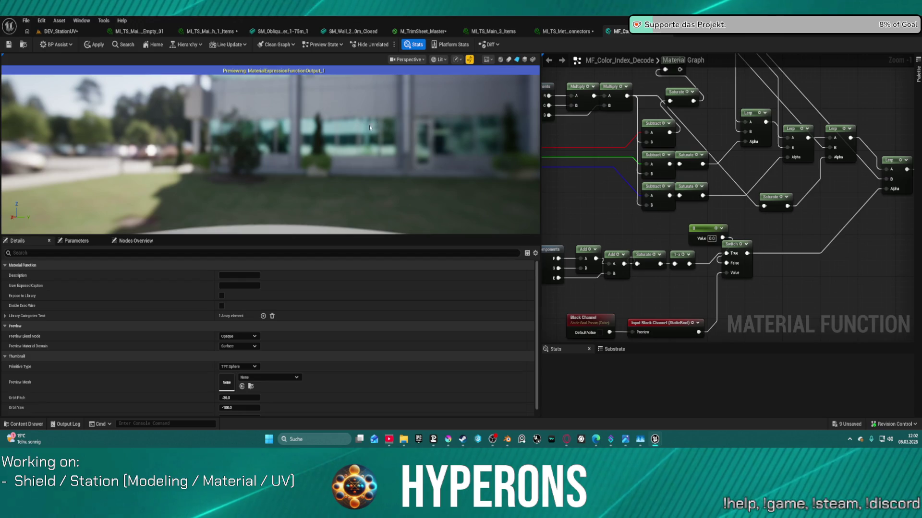
{"action": "scroll", "coordinate": [450, 130], "scroll_direction": "up", "scroll_amount": 8}
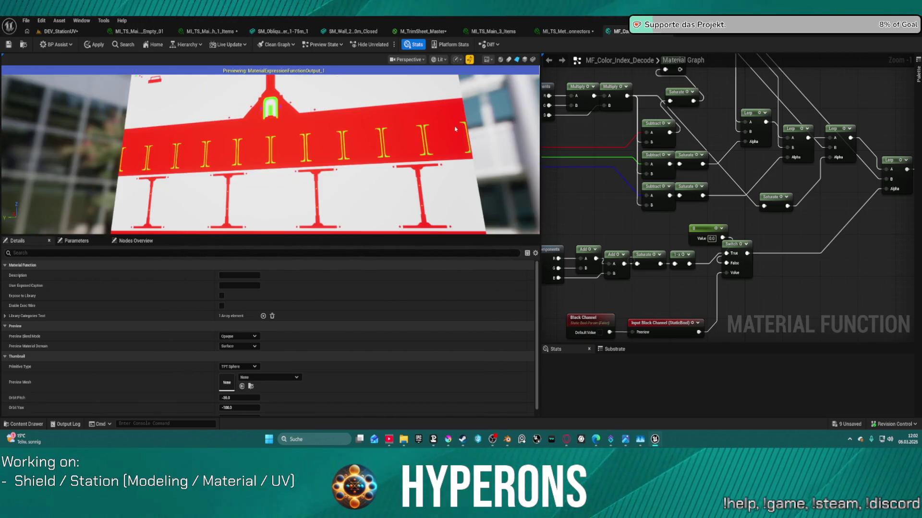
{"action": "mouse_move", "coordinate": [455, 129]}
{"action": "left_mouse_down"}
{"action": "mouse_move", "coordinate": [452, 139]}
{"action": "mouse_move", "coordinate": [417, 129]}
{"action": "mouse_move", "coordinate": [456, 119]}
{"action": "mouse_move", "coordinate": [420, 124]}
{"action": "left_mouse_up"}
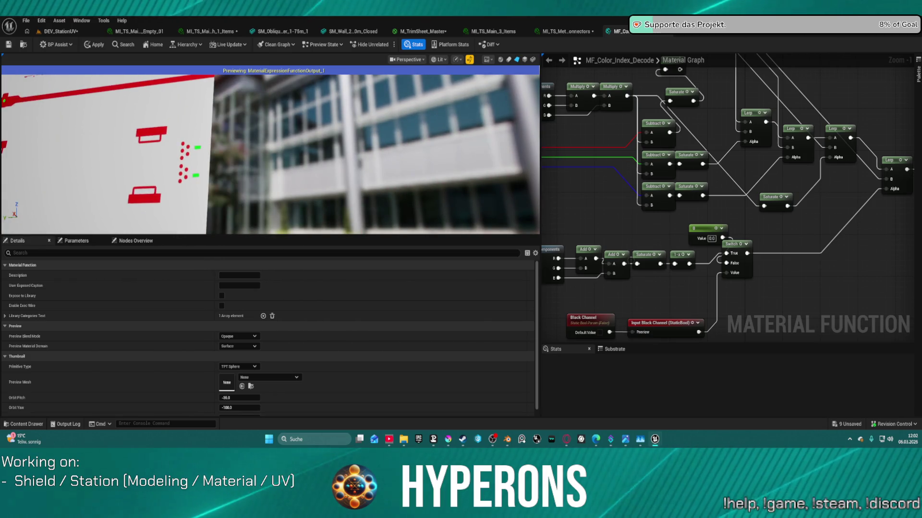
{"action": "mouse_move", "coordinate": [254, 136]}
{"action": "left_mouse_down"}
{"action": "mouse_move", "coordinate": [245, 137]}
{"action": "mouse_move", "coordinate": [255, 136]}
{"action": "left_mouse_up"}
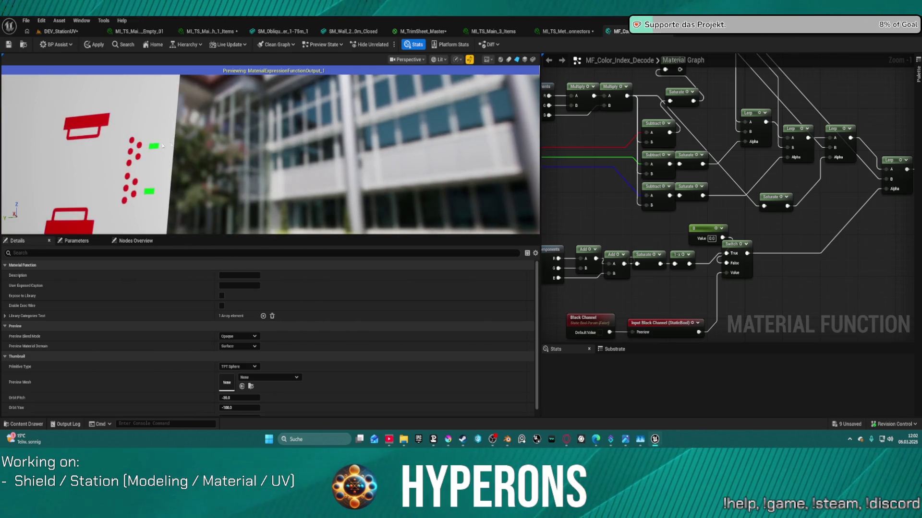
{"action": "mouse_move", "coordinate": [122, 151]}
{"action": "left_mouse_down"}
{"action": "mouse_move", "coordinate": [113, 152]}
{"action": "mouse_move", "coordinate": [166, 148]}
{"action": "left_mouse_up"}
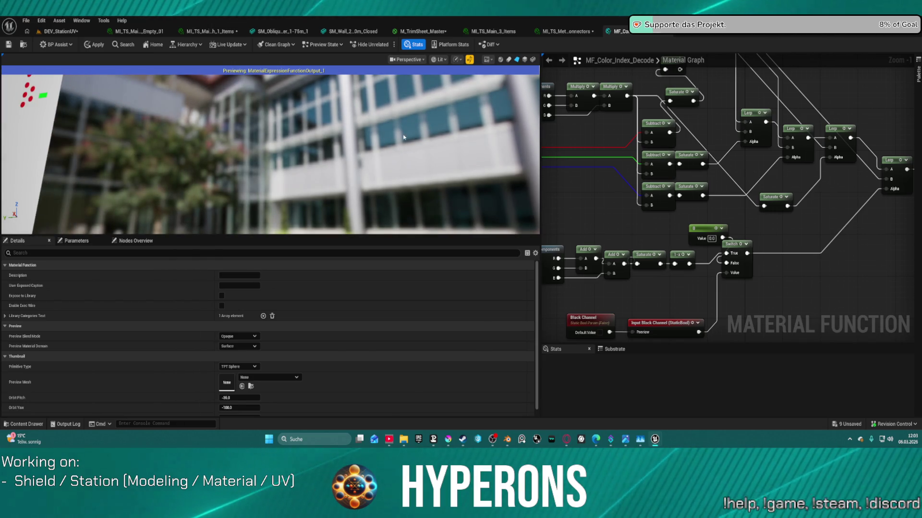
{"action": "left_click_drag", "start_coordinate": [228, 185], "coordinate": [370, 182]}
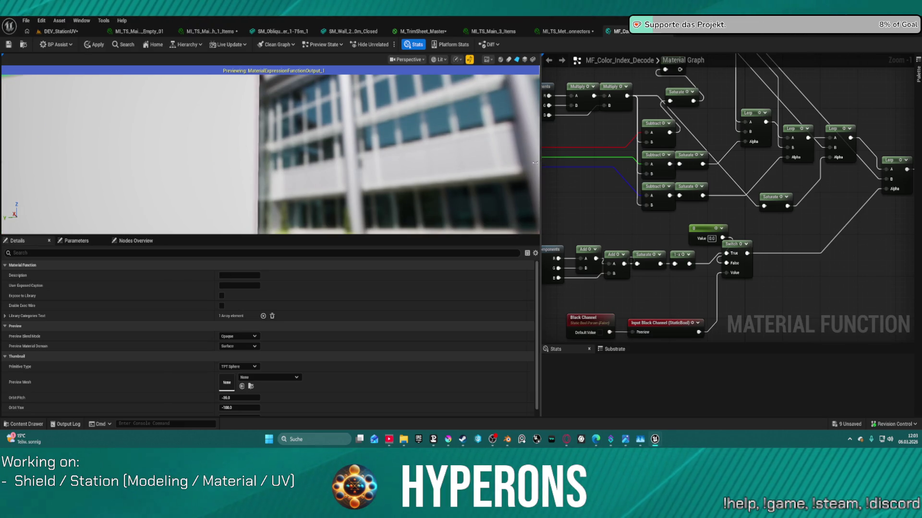
{"action": "left_click_drag", "start_coordinate": [540, 162], "coordinate": [192, 163]}
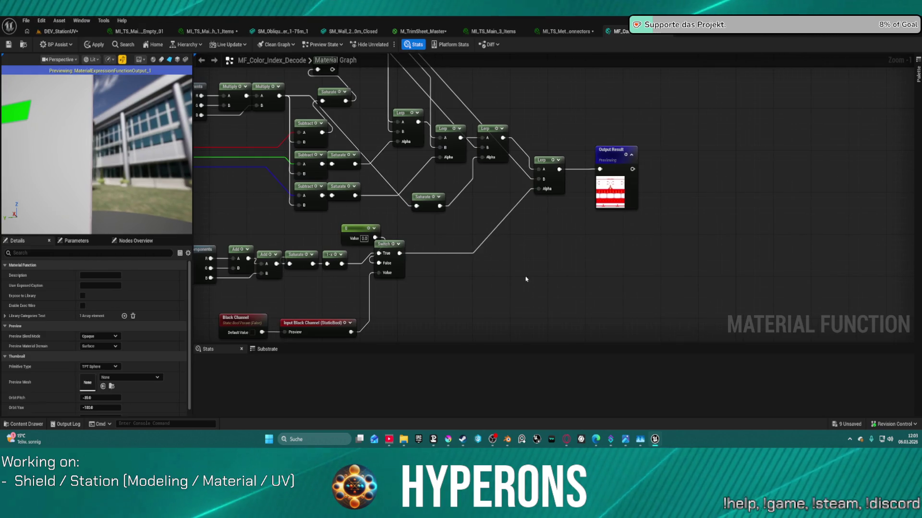
Frame the whole graph, then look through the trim-sheet instances before returning to DEV_StationUV.
{"action": "key", "text": "Home"}
{"action": "left_click_drag", "start_coordinate": [669, 338], "coordinate": [639, 306]}
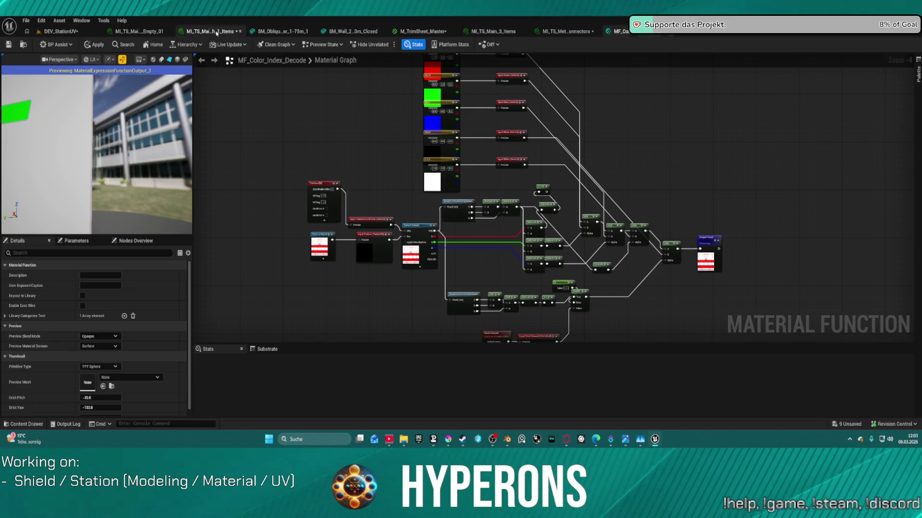
{"action": "left_click", "coordinate": [211, 31]}
{"action": "left_click", "coordinate": [136, 32]}
{"action": "left_click", "coordinate": [71, 31]}
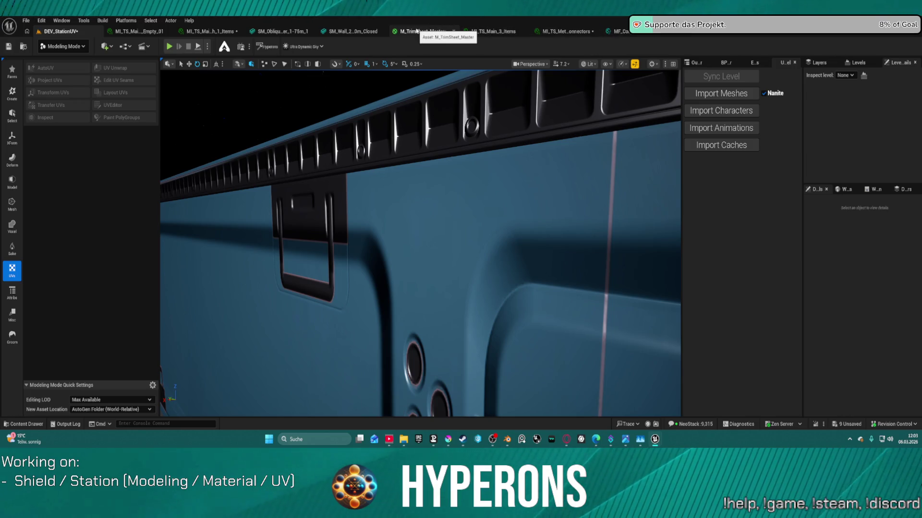
Fly the camera around the station's curved hull and blue trim bands, then return to MF_Color_Index_Decode.
{"action": "mouse_move", "coordinate": [531, 243]}
{"action": "left_mouse_down"}
{"action": "mouse_move", "coordinate": [572, 264]}
{"action": "mouse_move", "coordinate": [571, 307]}
{"action": "mouse_move", "coordinate": [540, 307]}
{"action": "mouse_move", "coordinate": [540, 254]}
{"action": "mouse_move", "coordinate": [540, 269]}
{"action": "mouse_move", "coordinate": [540, 254]}
{"action": "mouse_move", "coordinate": [530, 264]}
{"action": "left_mouse_up"}
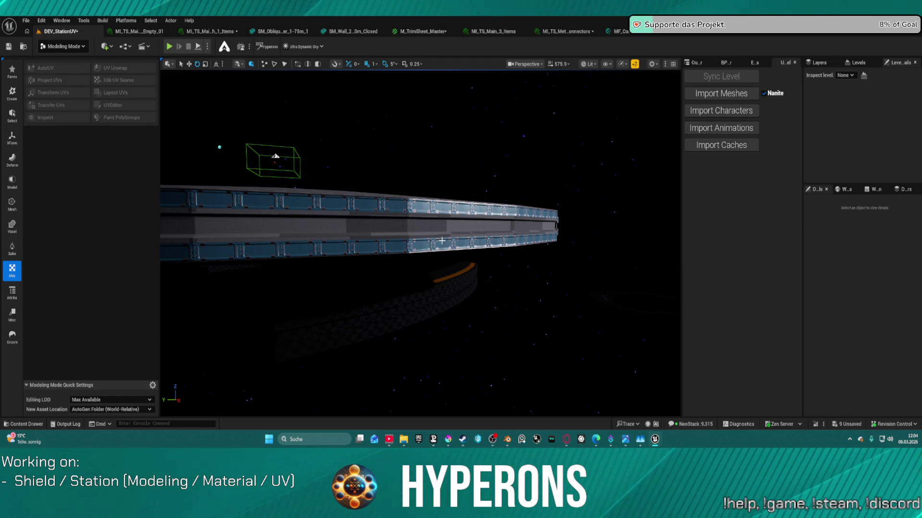
{"action": "mouse_move", "coordinate": [441, 240]}
{"action": "left_mouse_down"}
{"action": "mouse_move", "coordinate": [432, 168]}
{"action": "mouse_move", "coordinate": [393, 149]}
{"action": "mouse_move", "coordinate": [432, 187]}
{"action": "mouse_move", "coordinate": [449, 170]}
{"action": "left_mouse_up"}
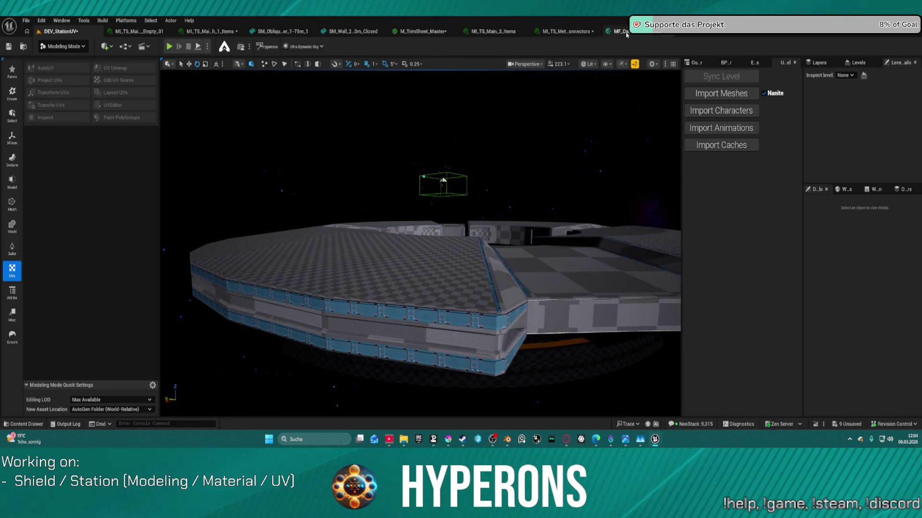
{"action": "left_click", "coordinate": [620, 32]}
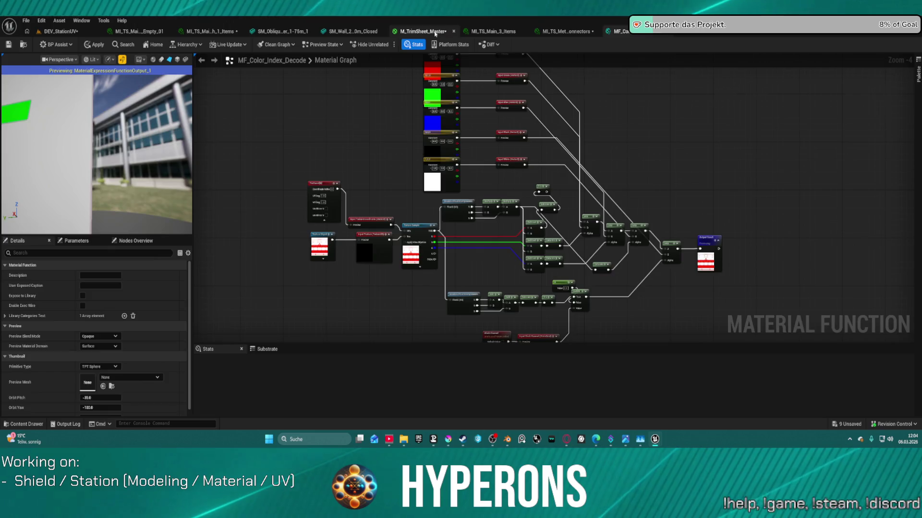
In M_TrimSheet_Master, use Edit > Undo History to revert to 'Edit Condition Changed'.
{"action": "left_click", "coordinate": [422, 31]}
{"action": "scroll", "coordinate": [378, 106], "scroll_direction": "down", "scroll_amount": 5}
{"action": "scroll", "coordinate": [377, 106], "scroll_direction": "down", "scroll_amount": 4}
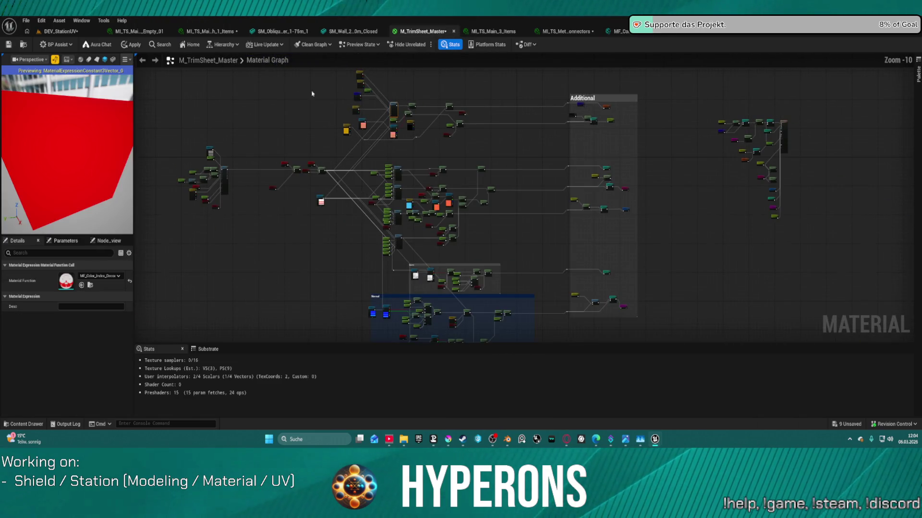
{"action": "left_click", "coordinate": [41, 21]}
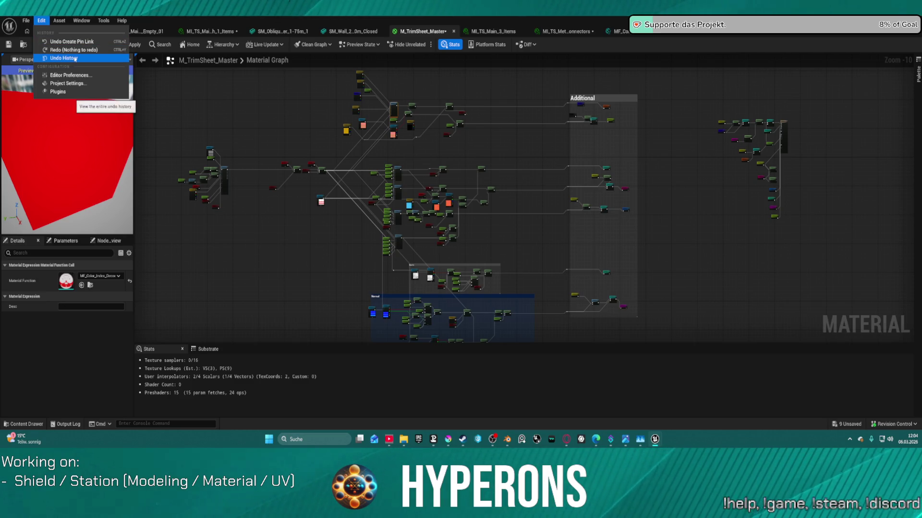
{"action": "left_click", "coordinate": [64, 59]}
{"action": "scroll", "coordinate": [671, 169], "scroll_direction": "up", "scroll_amount": 5}
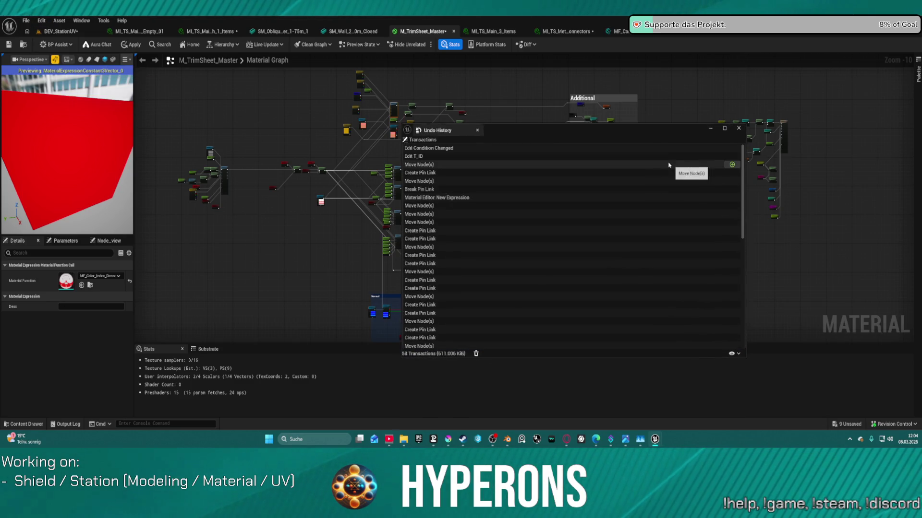
{"action": "left_click", "coordinate": [624, 148]}
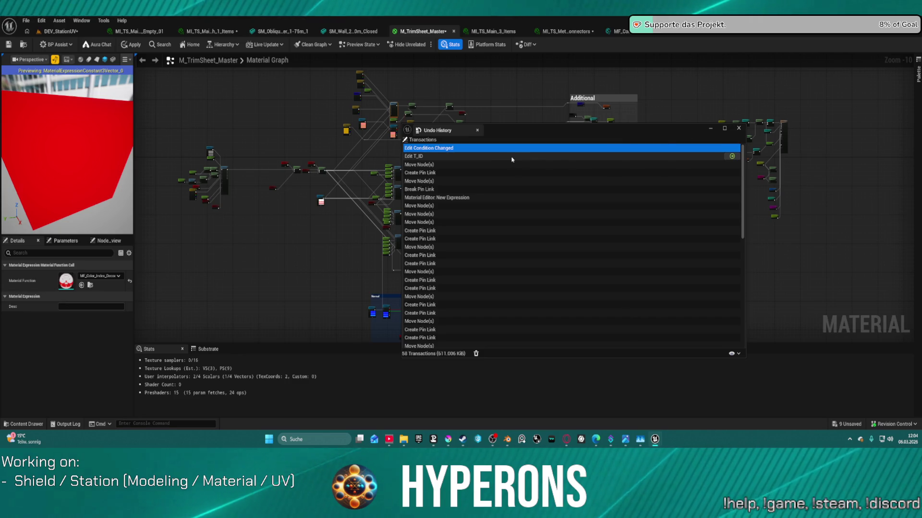
{"action": "left_click", "coordinate": [731, 148]}
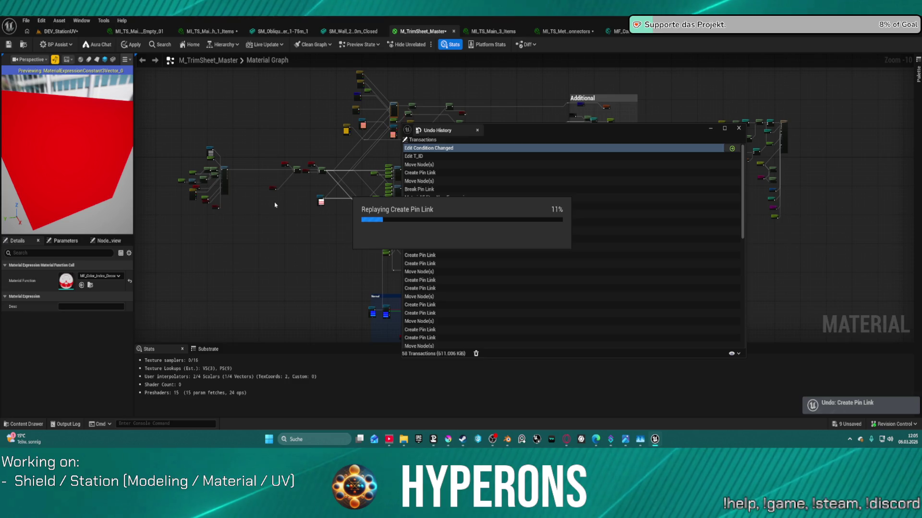
Switch to Blender and orbit around Station_04 to inspect the checker tiling on its walls.
{"action": "mouse_move", "coordinate": [508, 439]}
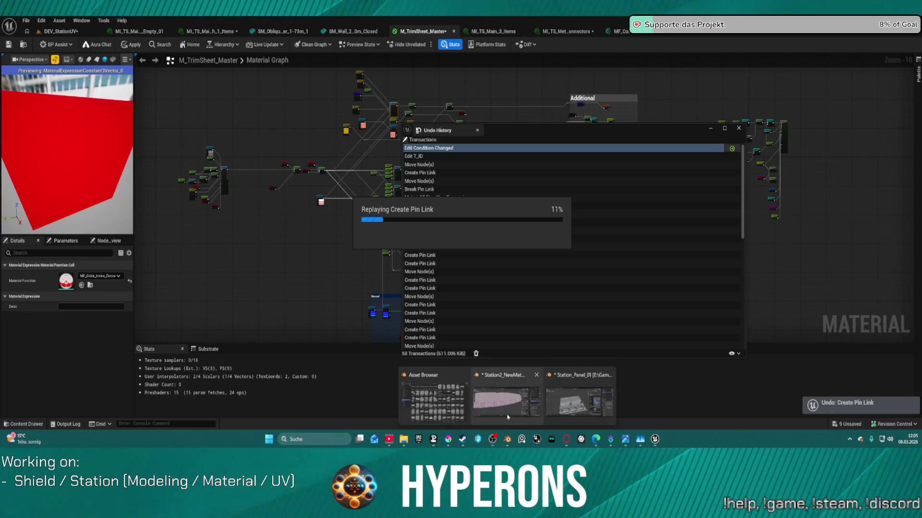
{"action": "left_click", "coordinate": [507, 396]}
{"action": "scroll", "coordinate": [409, 303], "scroll_direction": "down", "scroll_amount": 2}
{"action": "scroll", "coordinate": [409, 303], "scroll_direction": "up", "scroll_amount": 3}
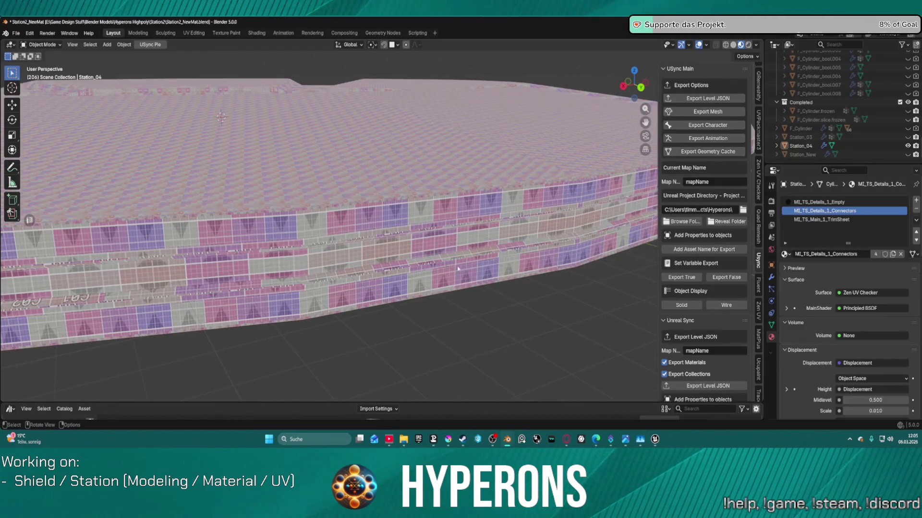
{"action": "mouse_move", "coordinate": [408, 303]}
{"action": "left_mouse_down"}
{"action": "mouse_move", "coordinate": [433, 249]}
{"action": "mouse_move", "coordinate": [380, 263]}
{"action": "mouse_move", "coordinate": [501, 263]}
{"action": "mouse_move", "coordinate": [486, 257]}
{"action": "left_mouse_up"}
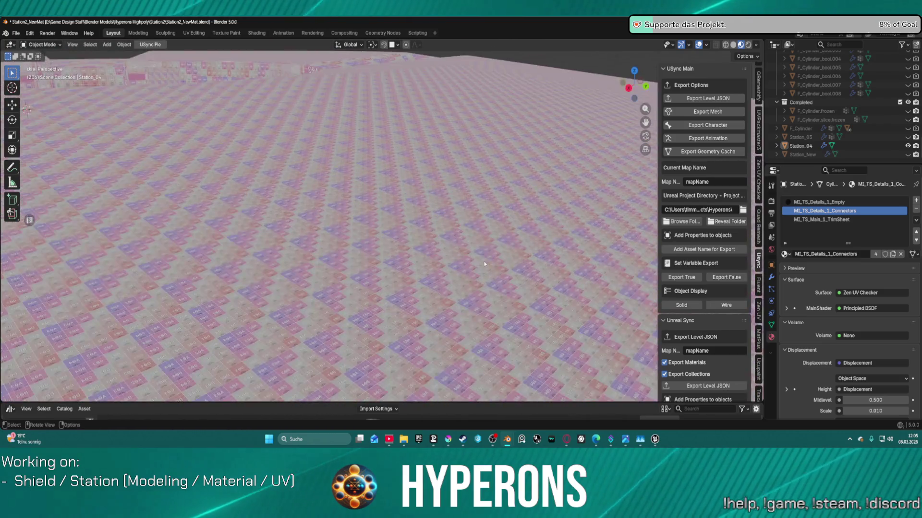
{"action": "scroll", "coordinate": [478, 253], "scroll_direction": "down", "scroll_amount": 5}
{"action": "scroll", "coordinate": [464, 256], "scroll_direction": "up", "scroll_amount": 3}
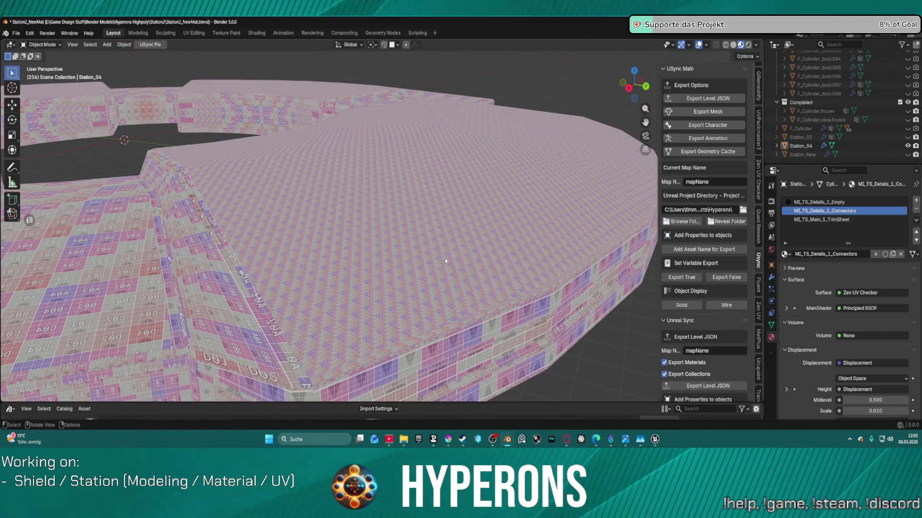
{"action": "scroll", "coordinate": [375, 144], "scroll_direction": "up", "scroll_amount": 6}
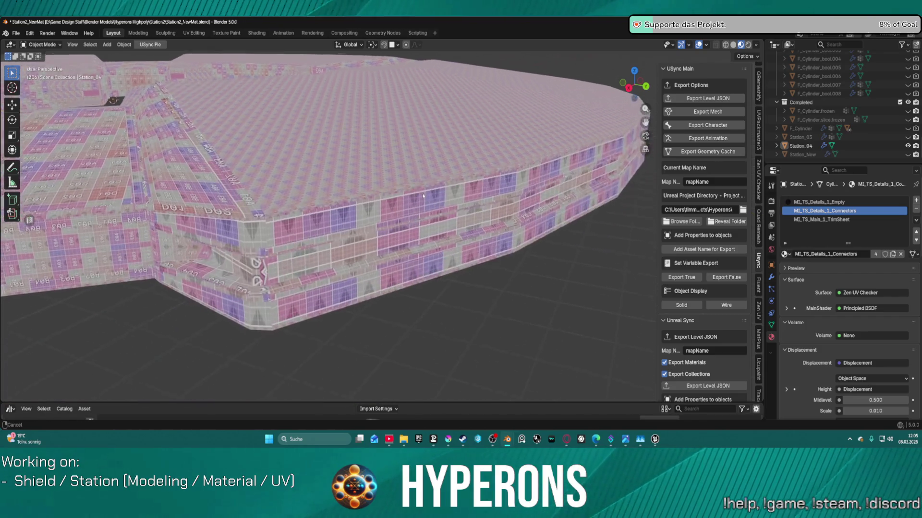
{"action": "scroll", "coordinate": [370, 122], "scroll_direction": "down", "scroll_amount": 5}
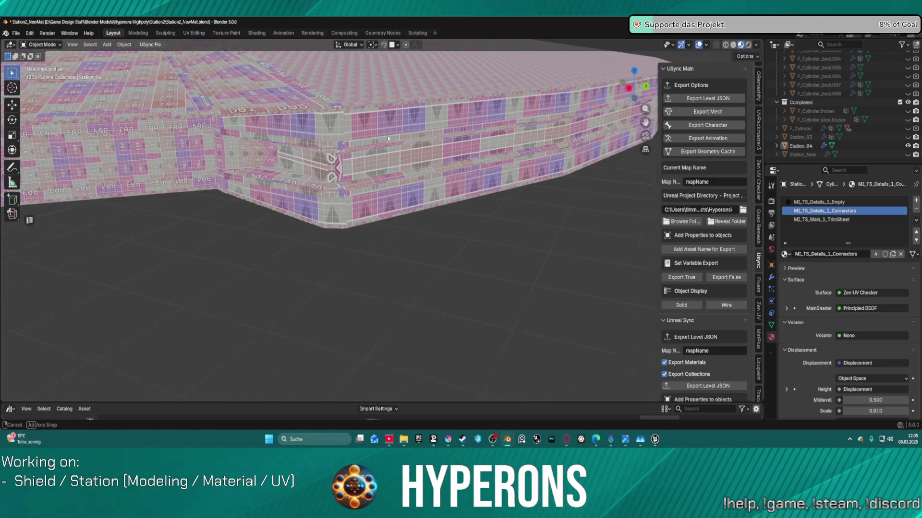
{"action": "mouse_move", "coordinate": [387, 136]}
{"action": "left_mouse_down"}
{"action": "mouse_move", "coordinate": [366, 172]}
{"action": "mouse_move", "coordinate": [573, 215]}
{"action": "mouse_move", "coordinate": [487, 192]}
{"action": "left_mouse_up"}
{"action": "scroll", "coordinate": [366, 172], "scroll_direction": "up", "scroll_amount": 3}
{"action": "scroll", "coordinate": [366, 172], "scroll_direction": "down", "scroll_amount": 3}
{"action": "scroll", "coordinate": [366, 172], "scroll_direction": "down", "scroll_amount": 3}
{"action": "scroll", "coordinate": [485, 198], "scroll_direction": "up", "scroll_amount": 5}
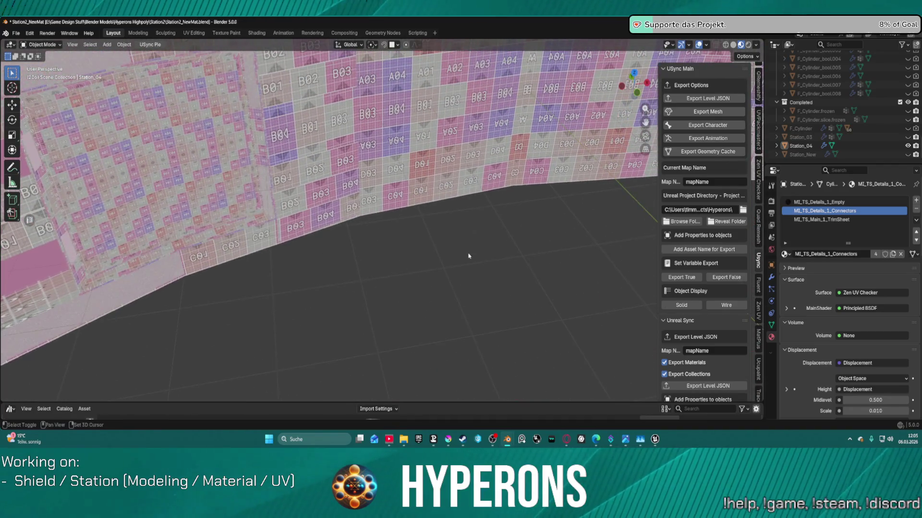
{"action": "mouse_move", "coordinate": [452, 226]}
{"action": "left_mouse_down"}
{"action": "mouse_move", "coordinate": [393, 205]}
{"action": "mouse_move", "coordinate": [420, 210]}
{"action": "left_mouse_up"}
{"action": "scroll", "coordinate": [419, 207], "scroll_direction": "up", "scroll_amount": 3}
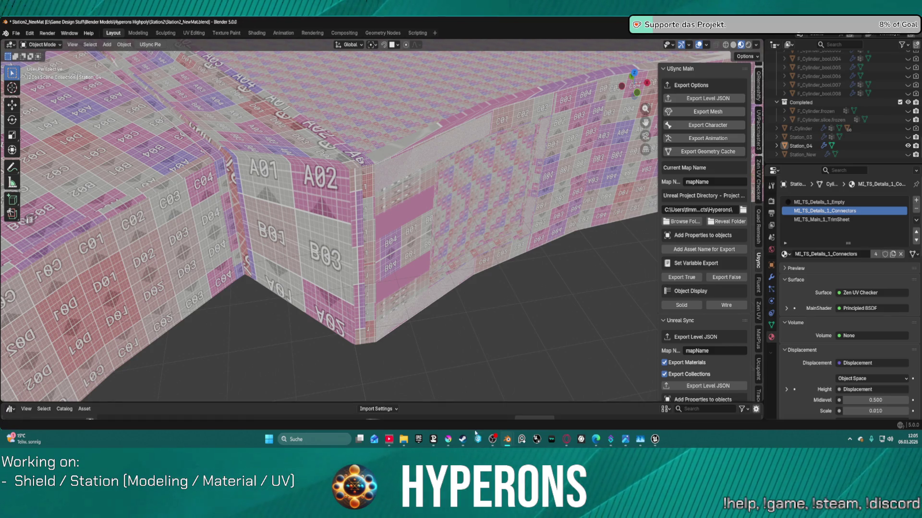
Bring the Star Citizen ArtStation reference page up beside Blender.
{"action": "mouse_move", "coordinate": [507, 440]}
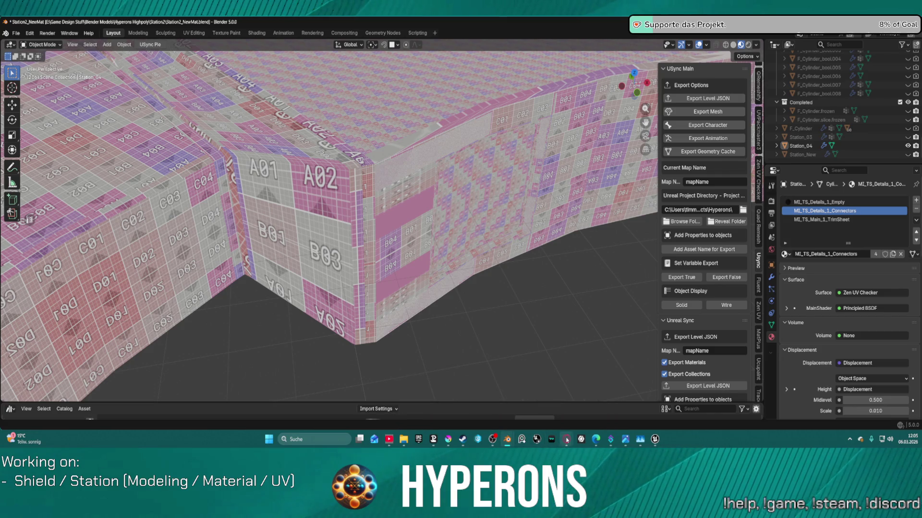
{"action": "mouse_move", "coordinate": [566, 439]}
{"action": "left_click", "coordinate": [630, 378]}
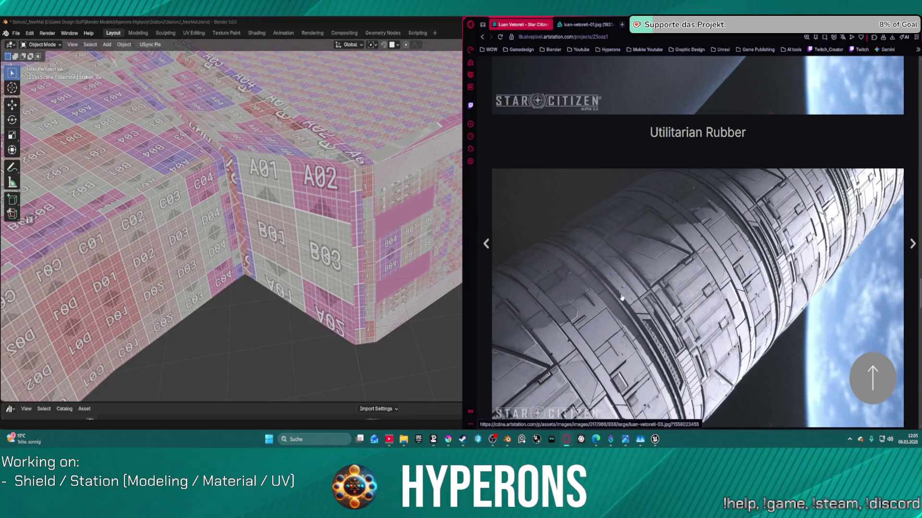
Scroll the ArtStation page and glance at the full-size reference image tab.
{"action": "scroll", "coordinate": [681, 296], "scroll_direction": "down", "scroll_amount": 5}
{"action": "scroll", "coordinate": [680, 247], "scroll_direction": "down", "scroll_amount": 5}
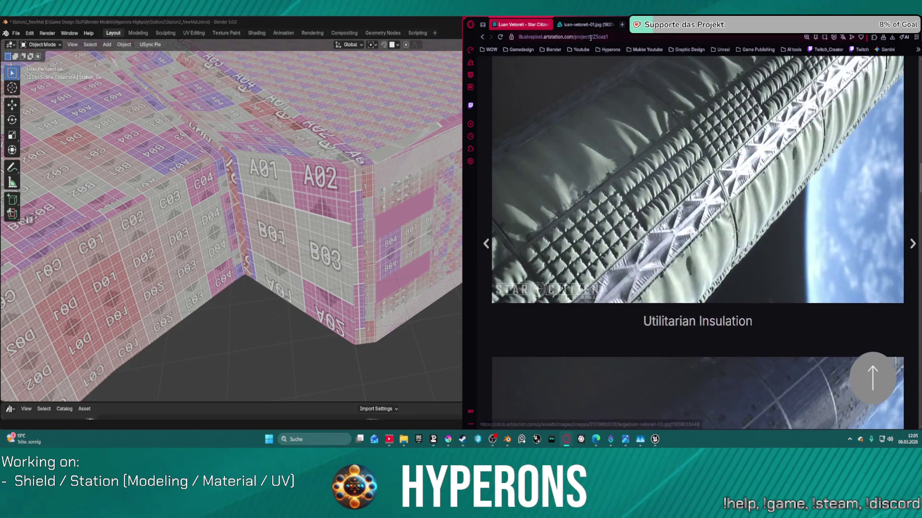
{"action": "left_click", "coordinate": [584, 24]}
{"action": "left_click", "coordinate": [535, 25]}
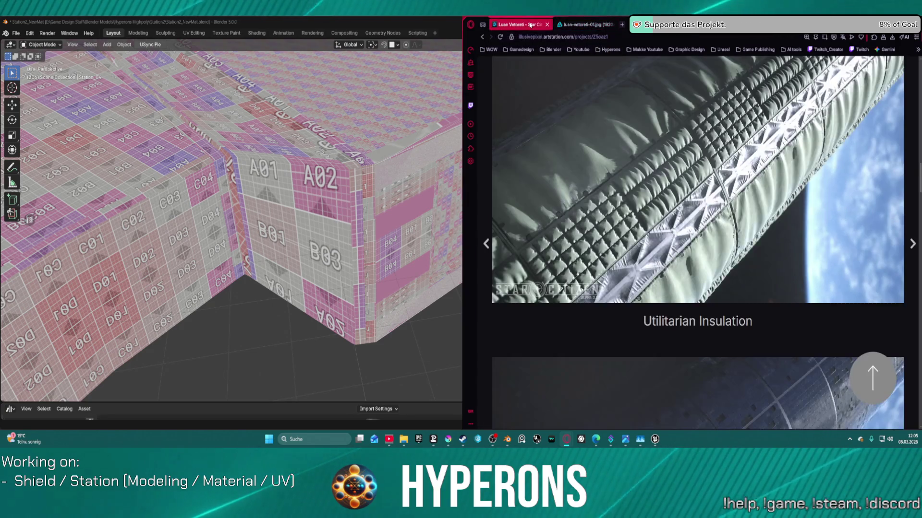
In the second Opera window, enlarge the orange space station image to full size.
{"action": "mouse_move", "coordinate": [567, 440]}
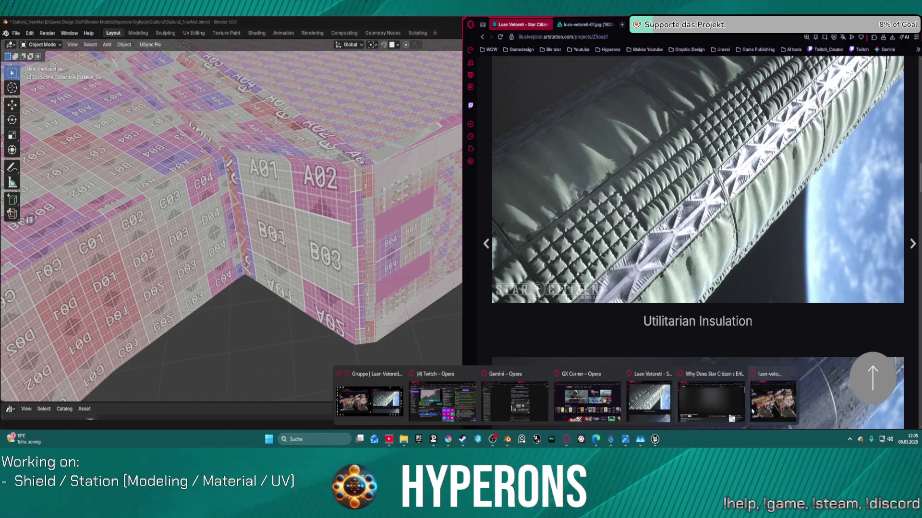
{"action": "left_click", "coordinate": [444, 396]}
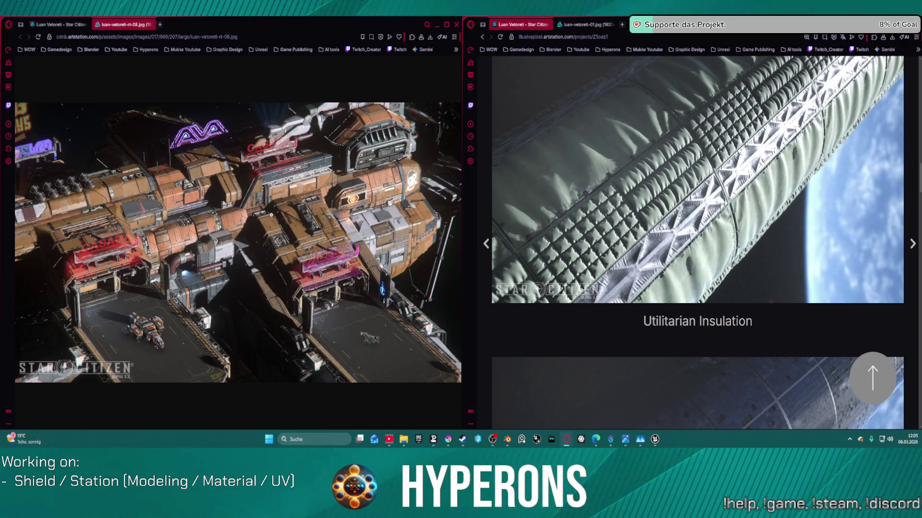
{"action": "left_click", "coordinate": [255, 228]}
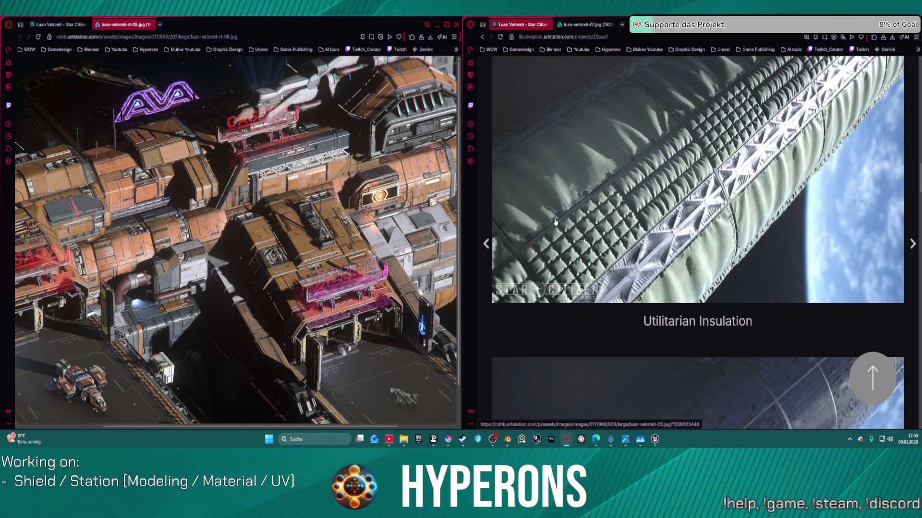
{"action": "scroll", "coordinate": [323, 280], "scroll_direction": "down", "scroll_amount": 2}
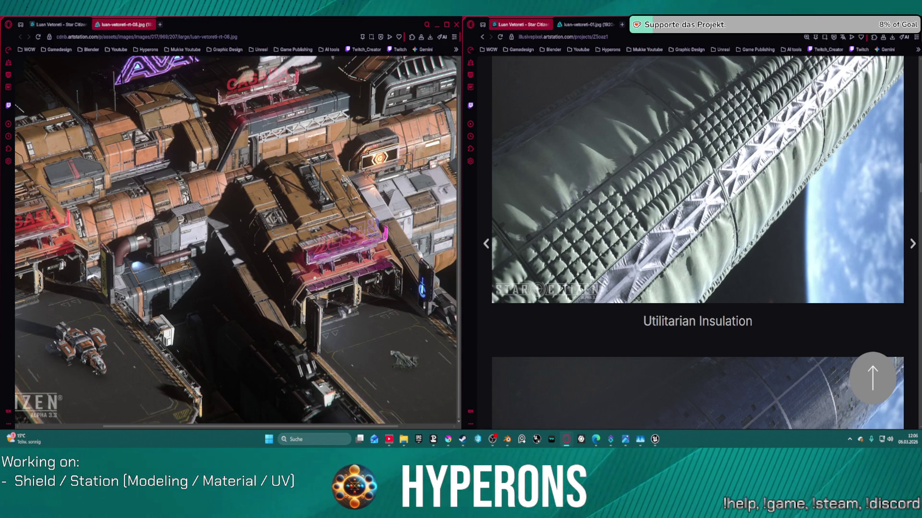
{"action": "scroll", "coordinate": [315, 279], "scroll_direction": "up", "scroll_amount": 2}
{"action": "scroll", "coordinate": [315, 278], "scroll_direction": "down", "scroll_amount": 2}
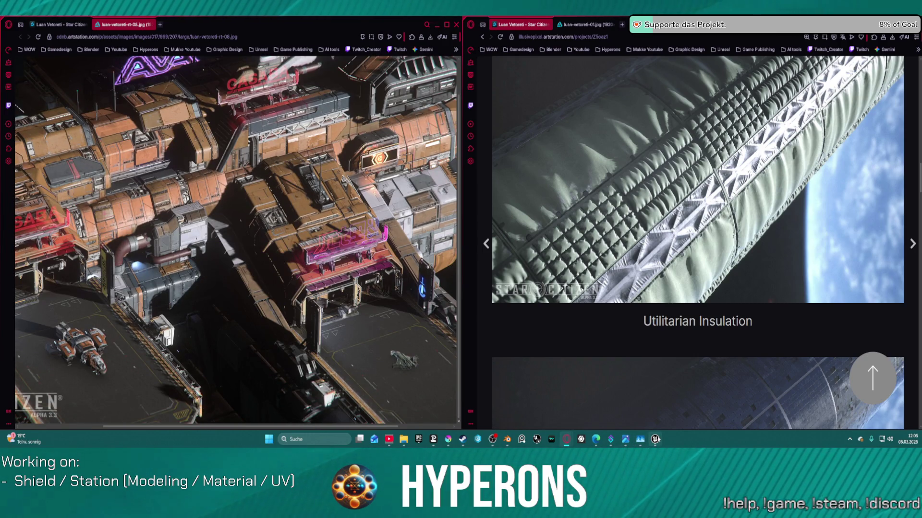
Check the Unreal Editor, then return to the Blender scene.
{"action": "mouse_move", "coordinate": [657, 439]}
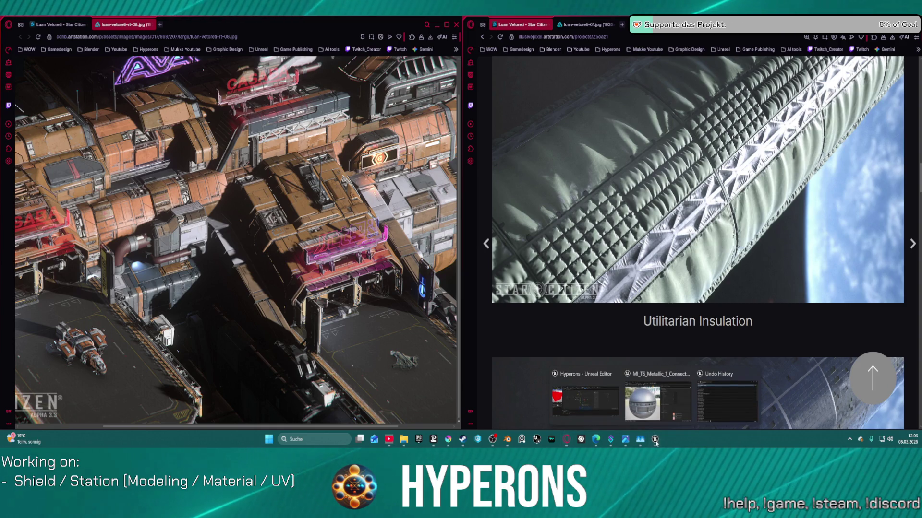
{"action": "left_click", "coordinate": [585, 401]}
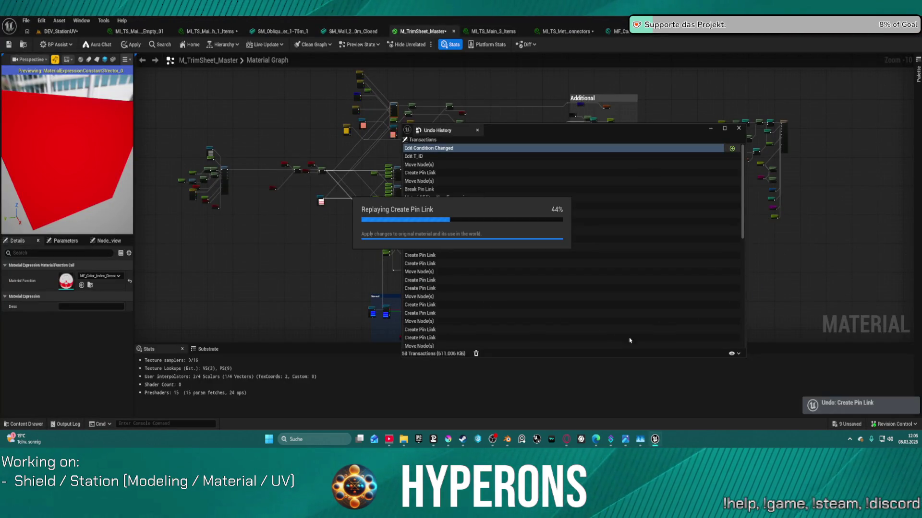
{"action": "mouse_move", "coordinate": [507, 439]}
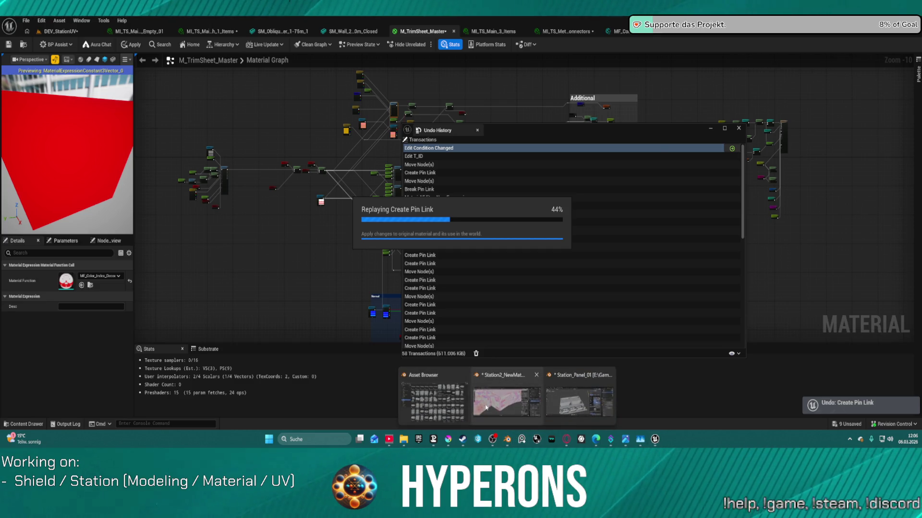
{"action": "left_click", "coordinate": [507, 396]}
{"action": "scroll", "coordinate": [397, 159], "scroll_direction": "up", "scroll_amount": 5}
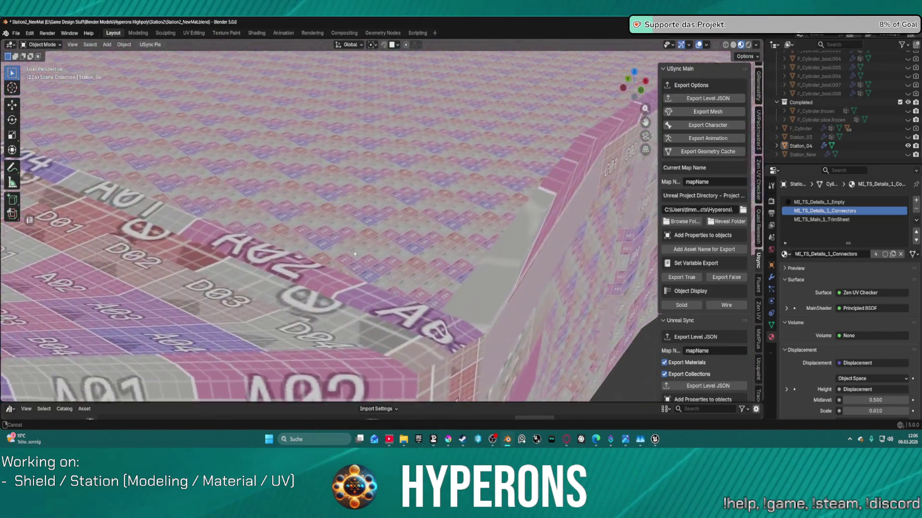
Put the station's Cylinder mesh into Edit Mode and view it from the side and top.
{"action": "mouse_move", "coordinate": [355, 254]}
{"action": "left_mouse_down"}
{"action": "mouse_move", "coordinate": [433, 205]}
{"action": "mouse_move", "coordinate": [393, 247]}
{"action": "mouse_move", "coordinate": [391, 285]}
{"action": "left_mouse_up"}
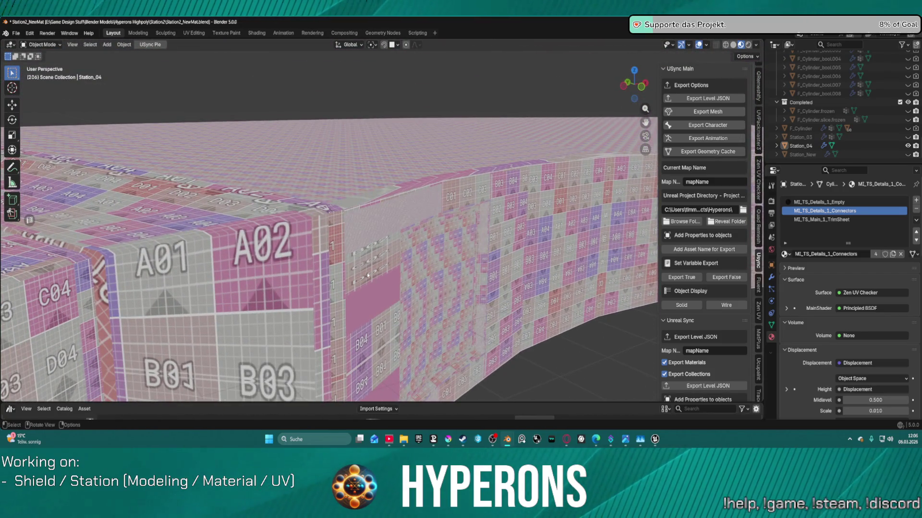
{"action": "key", "text": "Tab"}
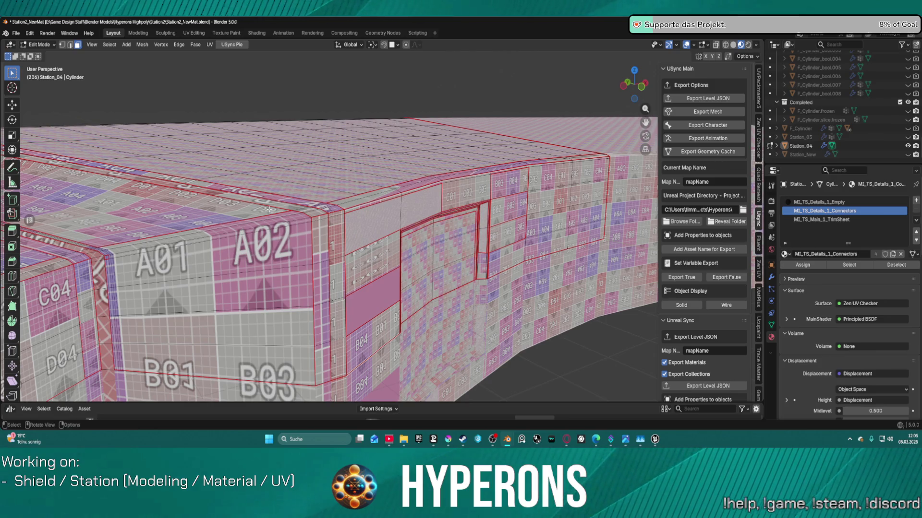
{"action": "scroll", "coordinate": [242, 247], "scroll_direction": "down", "scroll_amount": 5}
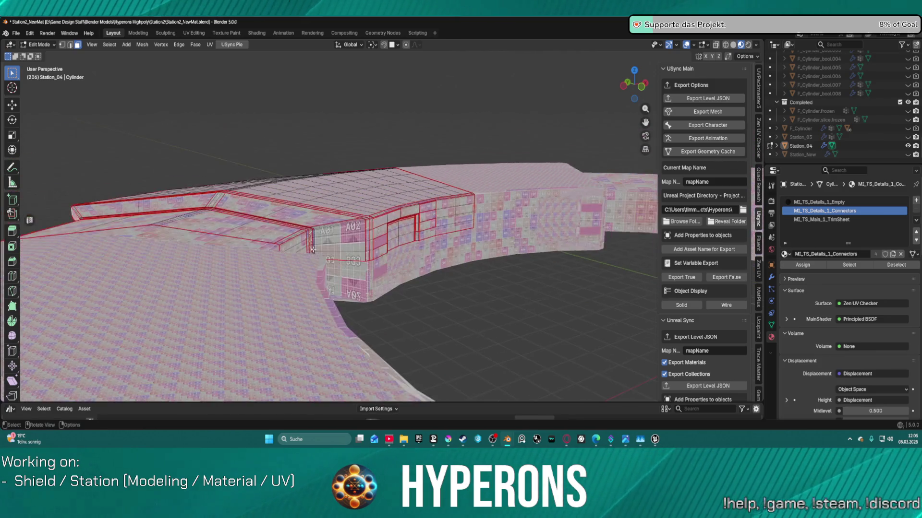
{"action": "mouse_move", "coordinate": [242, 246]}
{"action": "left_mouse_down"}
{"action": "mouse_move", "coordinate": [319, 270]}
{"action": "mouse_move", "coordinate": [325, 254]}
{"action": "left_mouse_up"}
{"action": "scroll", "coordinate": [324, 253], "scroll_direction": "up", "scroll_amount": 3}
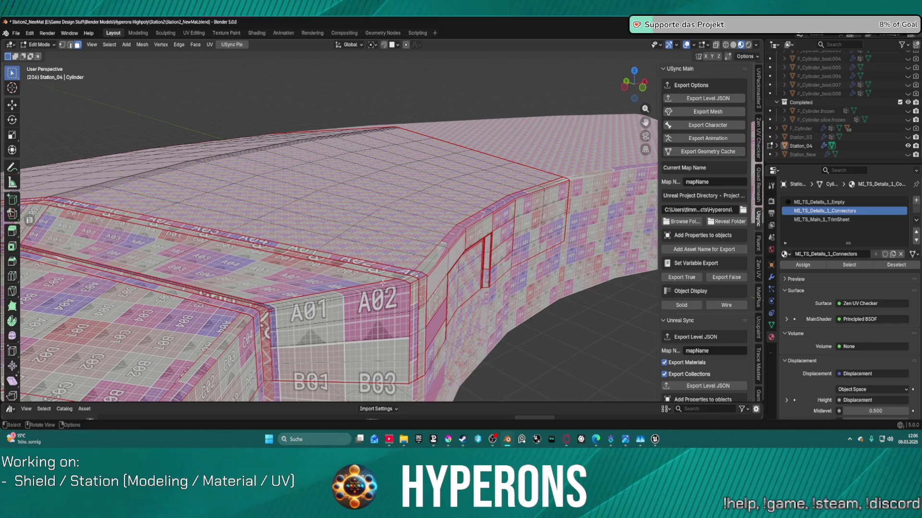
Orbit around the disc to compare the rim's large checker tiles with the finer top pattern.
{"action": "mouse_move", "coordinate": [457, 239]}
{"action": "left_mouse_down"}
{"action": "mouse_move", "coordinate": [383, 257]}
{"action": "mouse_move", "coordinate": [363, 244]}
{"action": "left_mouse_up"}
{"action": "scroll", "coordinate": [309, 151], "scroll_direction": "down", "scroll_amount": 6}
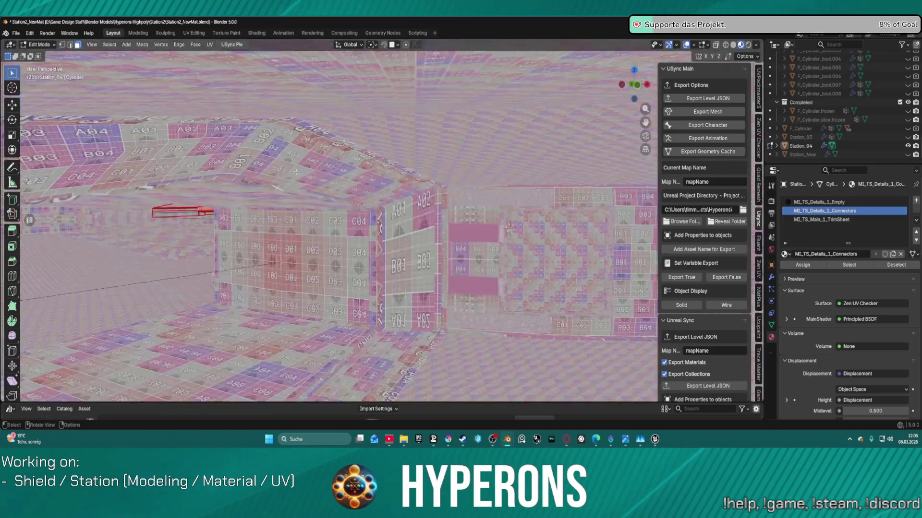
{"action": "left_click_drag", "start_coordinate": [309, 152], "coordinate": [384, 183]}
{"action": "scroll", "coordinate": [451, 193], "scroll_direction": "up", "scroll_amount": 5}
{"action": "left_click_drag", "start_coordinate": [451, 194], "coordinate": [344, 282]}
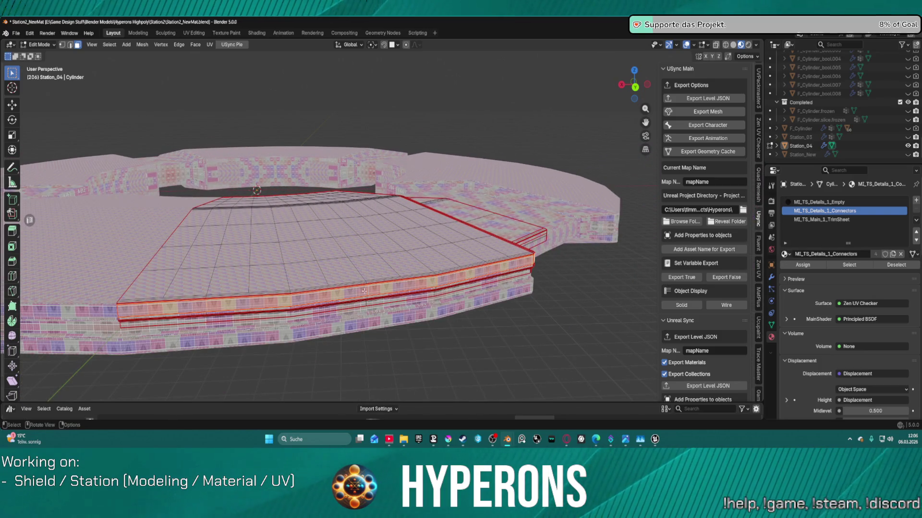
{"action": "scroll", "coordinate": [364, 290], "scroll_direction": "up", "scroll_amount": 6}
{"action": "mouse_move", "coordinate": [365, 290]}
{"action": "left_mouse_down"}
{"action": "mouse_move", "coordinate": [358, 310]}
{"action": "mouse_move", "coordinate": [334, 202]}
{"action": "mouse_move", "coordinate": [311, 213]}
{"action": "mouse_move", "coordinate": [250, 188]}
{"action": "left_mouse_up"}
{"action": "scroll", "coordinate": [334, 202], "scroll_direction": "up", "scroll_amount": 3}
{"action": "scroll", "coordinate": [341, 226], "scroll_direction": "down", "scroll_amount": 4}
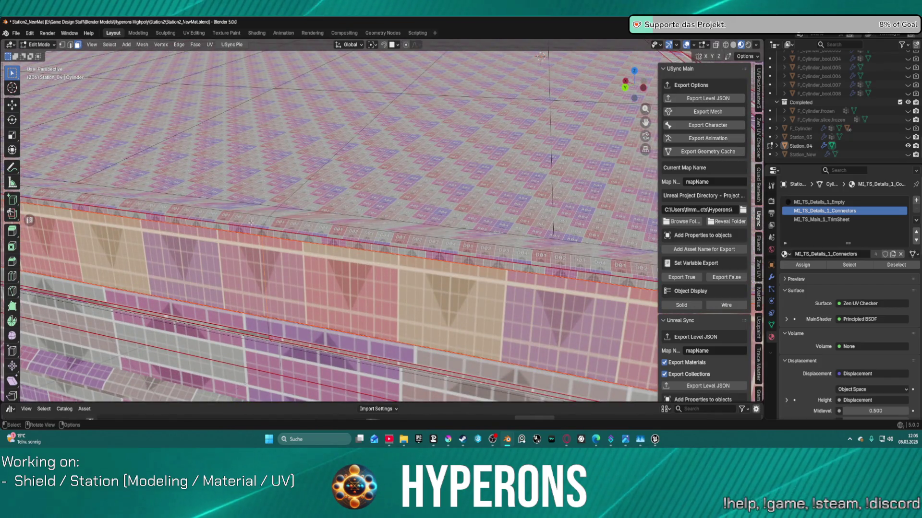
{"action": "scroll", "coordinate": [249, 226], "scroll_direction": "up", "scroll_amount": 3}
{"action": "mouse_move", "coordinate": [250, 226]}
{"action": "left_mouse_down"}
{"action": "mouse_move", "coordinate": [377, 192]}
{"action": "mouse_move", "coordinate": [376, 175]}
{"action": "left_mouse_up"}
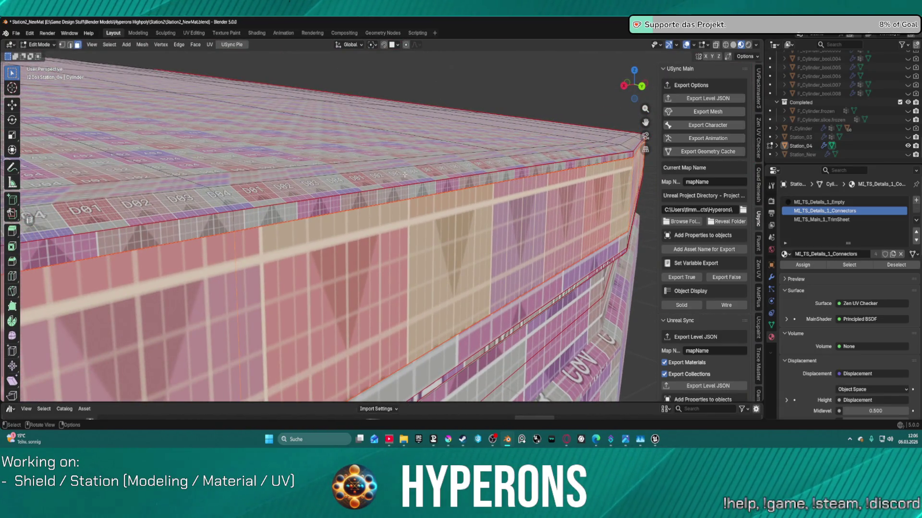
Switch to edge select mode and pick edge loops along the rim.
{"action": "key", "text": "2"}
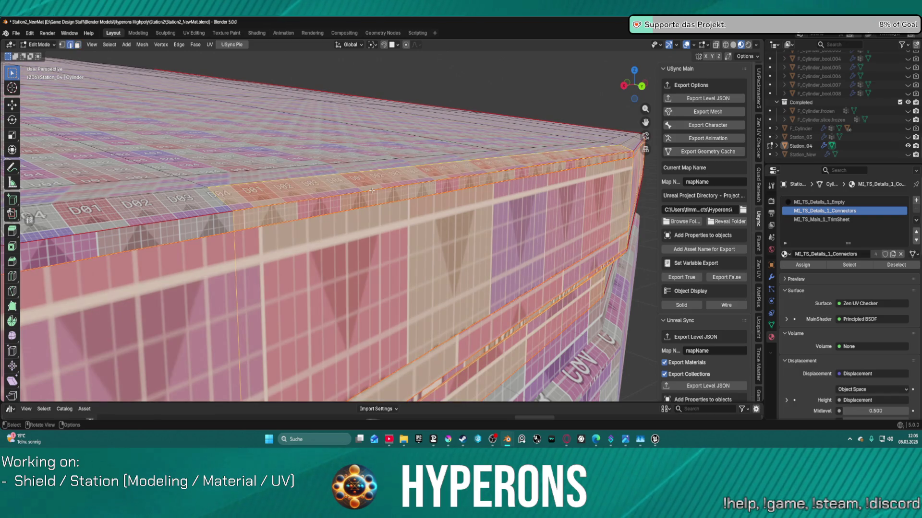
{"action": "left_click", "coordinate": [371, 190], "text": "alt"}
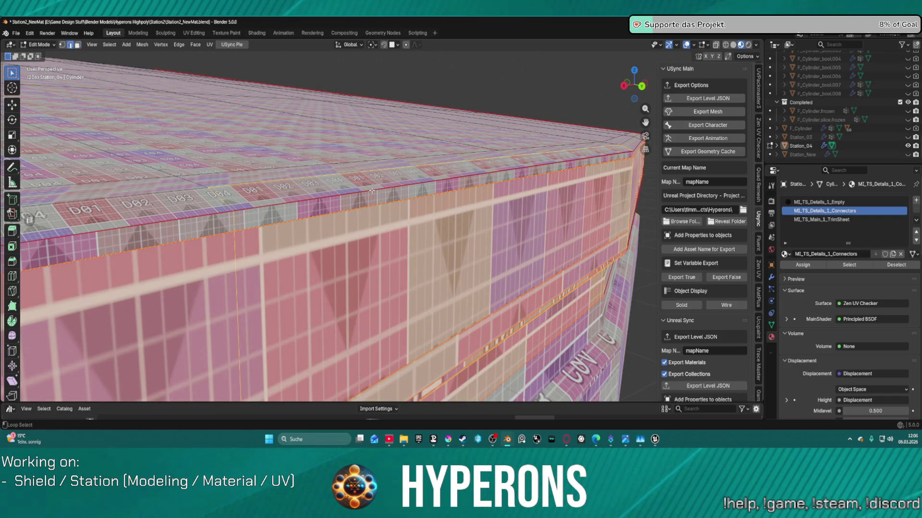
{"action": "left_click", "coordinate": [294, 204], "text": "alt"}
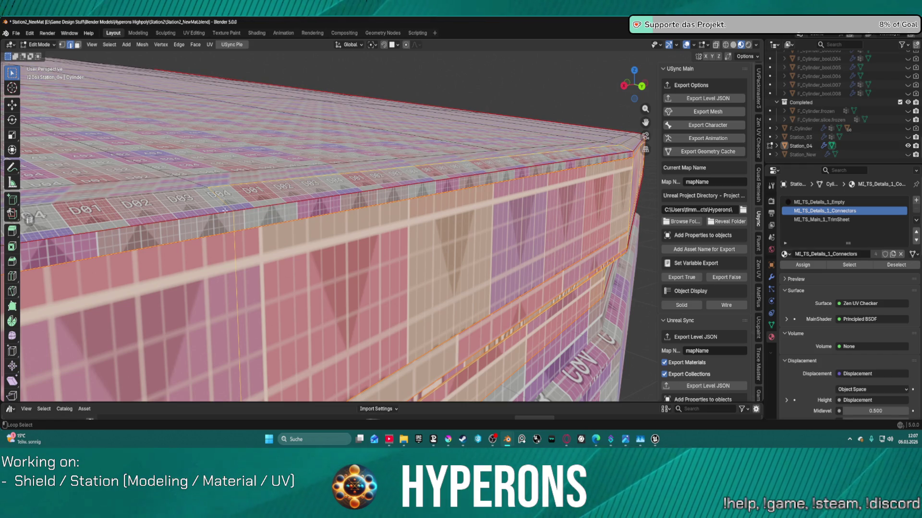
{"action": "scroll", "coordinate": [225, 210], "scroll_direction": "down", "scroll_amount": 6}
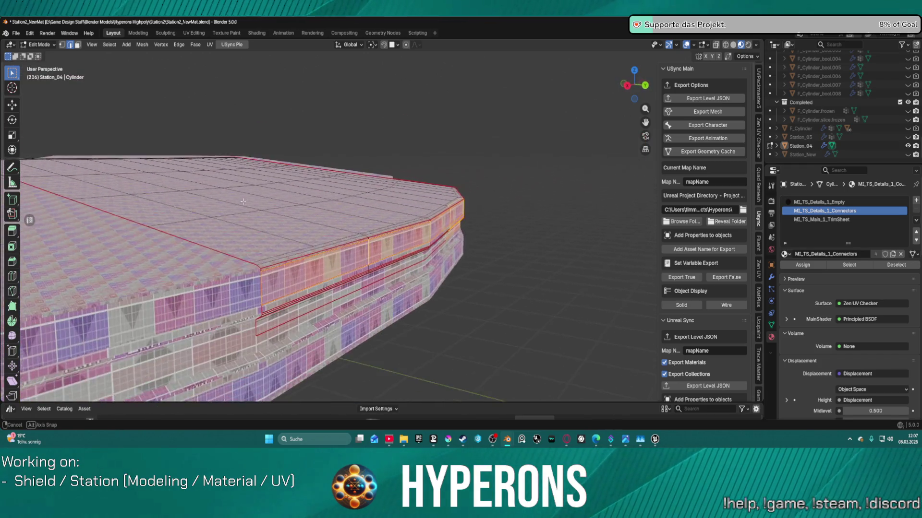
{"action": "mouse_move", "coordinate": [242, 202]}
{"action": "left_mouse_down"}
{"action": "mouse_move", "coordinate": [250, 208]}
{"action": "mouse_move", "coordinate": [669, 68]}
{"action": "left_mouse_up"}
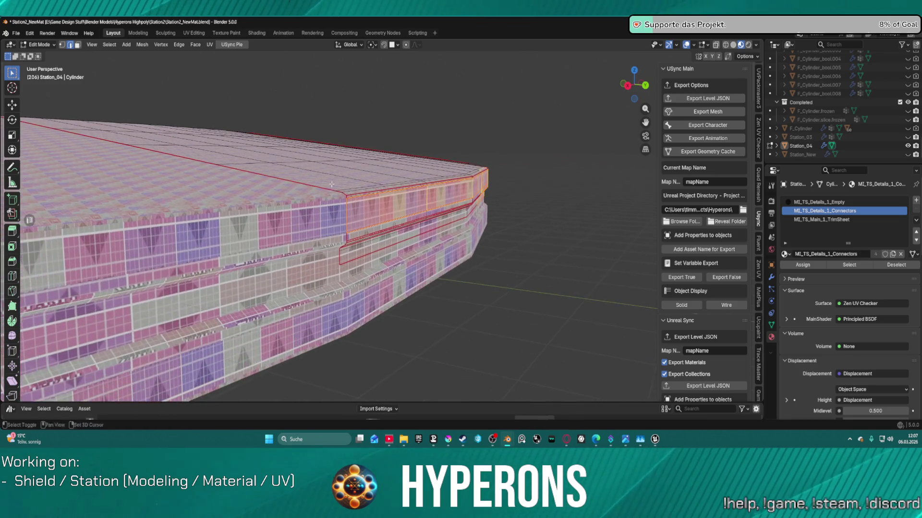
Switch to solid shading and move in close to the rim band.
{"action": "key", "text": "z"}
{"action": "scroll", "coordinate": [377, 173], "scroll_direction": "up", "scroll_amount": 5}
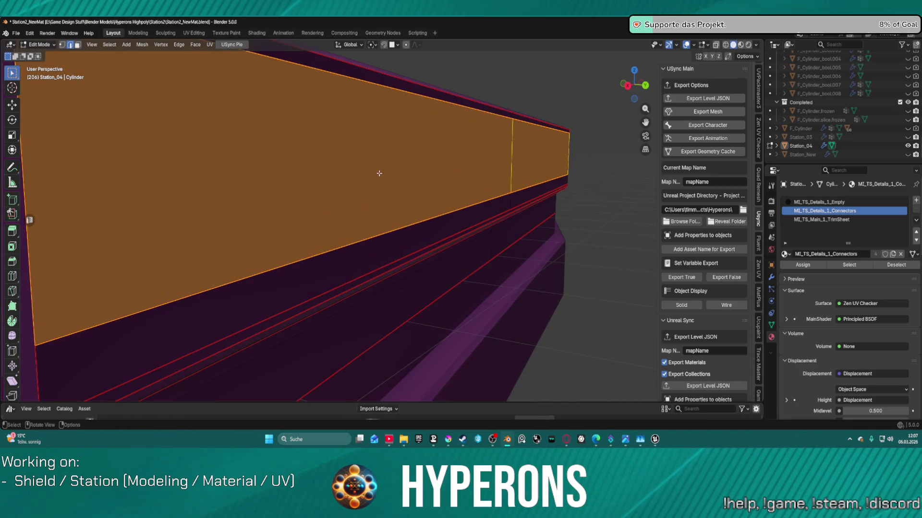
{"action": "scroll", "coordinate": [376, 173], "scroll_direction": "down", "scroll_amount": 3}
{"action": "left_click_drag", "start_coordinate": [341, 190], "coordinate": [466, 156]}
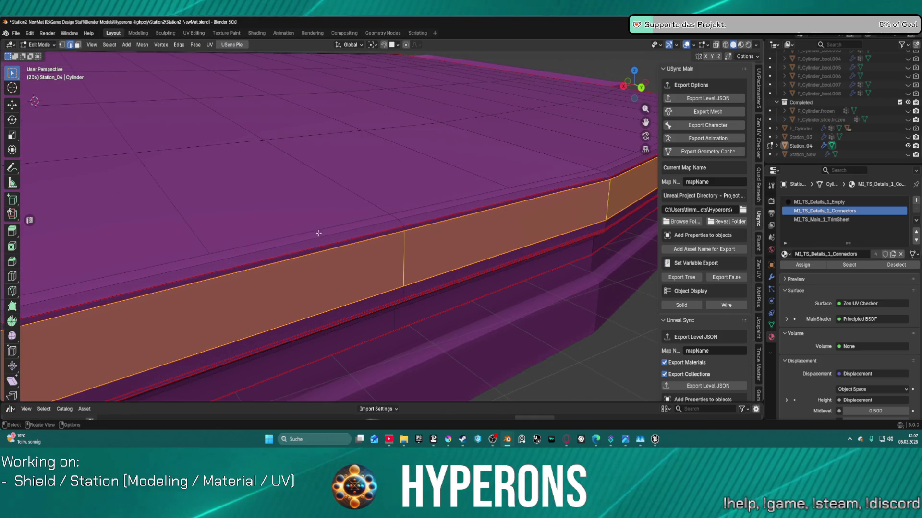
{"action": "scroll", "coordinate": [258, 262], "scroll_direction": "down", "scroll_amount": 5}
{"action": "scroll", "coordinate": [302, 242], "scroll_direction": "up", "scroll_amount": 3}
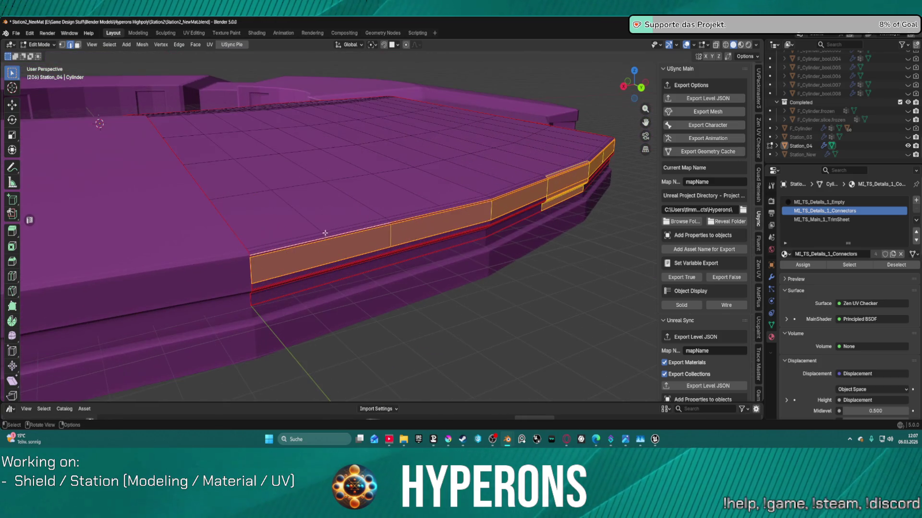
Deselect the ledge's side faces, orbit onto its red-edged top, then bring Unreal forward.
{"action": "key", "text": "alt+a"}
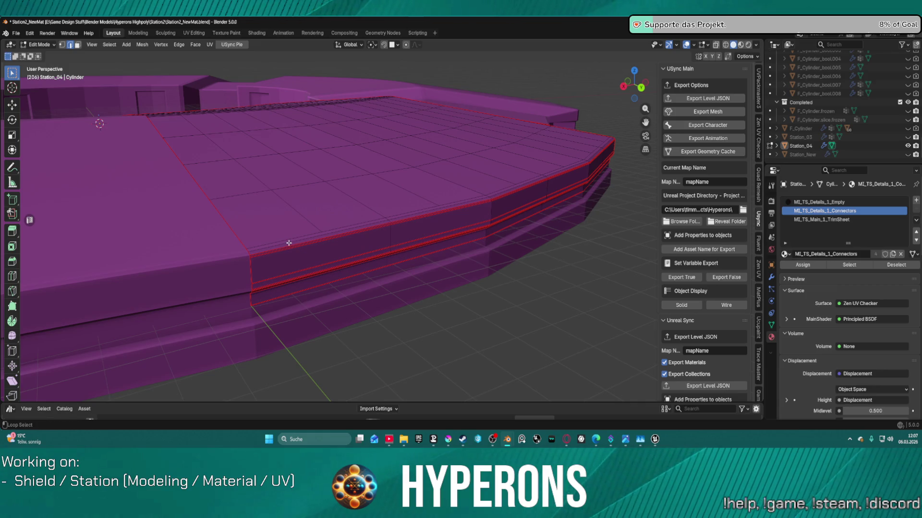
{"action": "scroll", "coordinate": [303, 242], "scroll_direction": "up", "scroll_amount": 4}
{"action": "left_click_drag", "start_coordinate": [321, 247], "coordinate": [440, 202]}
{"action": "scroll", "coordinate": [441, 203], "scroll_direction": "down", "scroll_amount": 5}
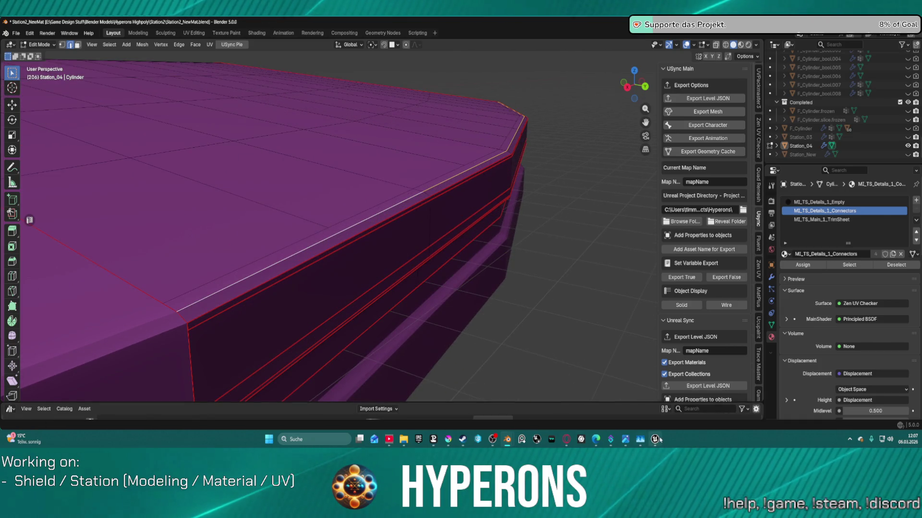
{"action": "mouse_move", "coordinate": [655, 439]}
{"action": "left_click", "coordinate": [612, 405]}
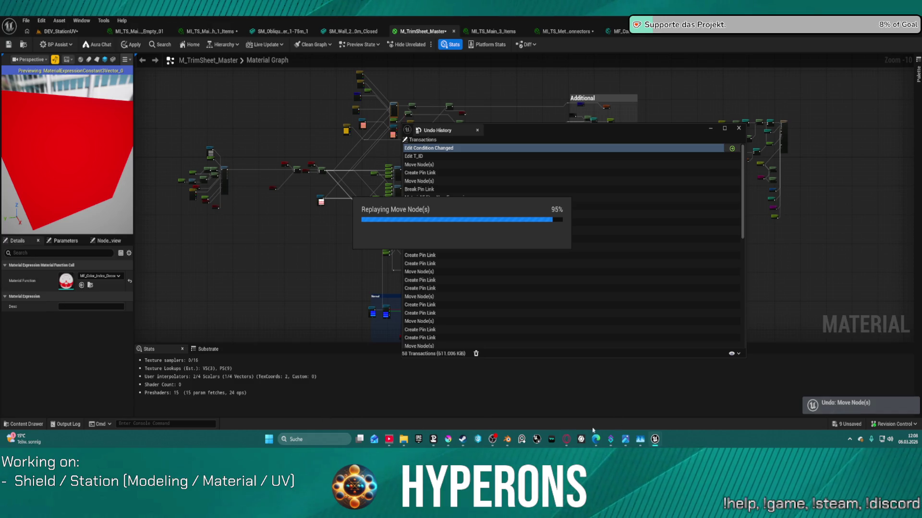
Bring Blender back to the front with Station_04's Cylinder still in Edit Mode.
{"action": "mouse_move", "coordinate": [509, 441]}
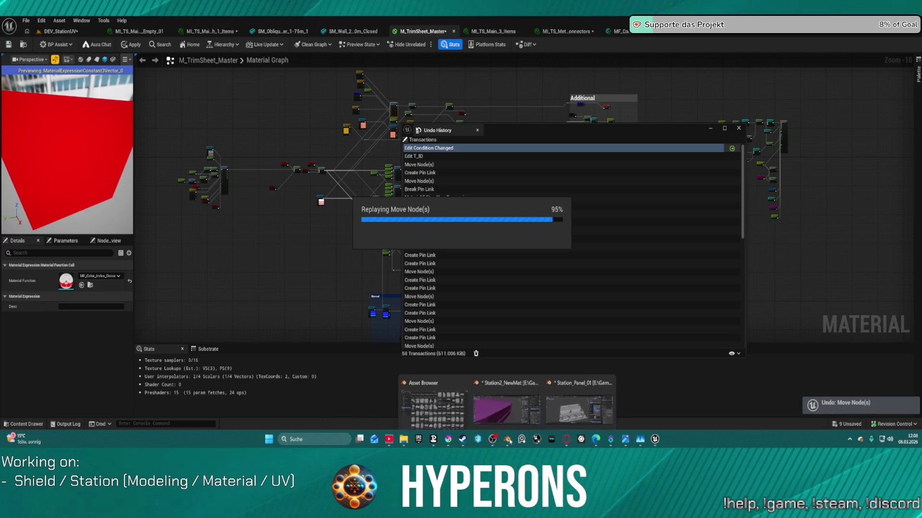
{"action": "left_click", "coordinate": [542, 406]}
{"action": "scroll", "coordinate": [372, 284], "scroll_direction": "up", "scroll_amount": 8}
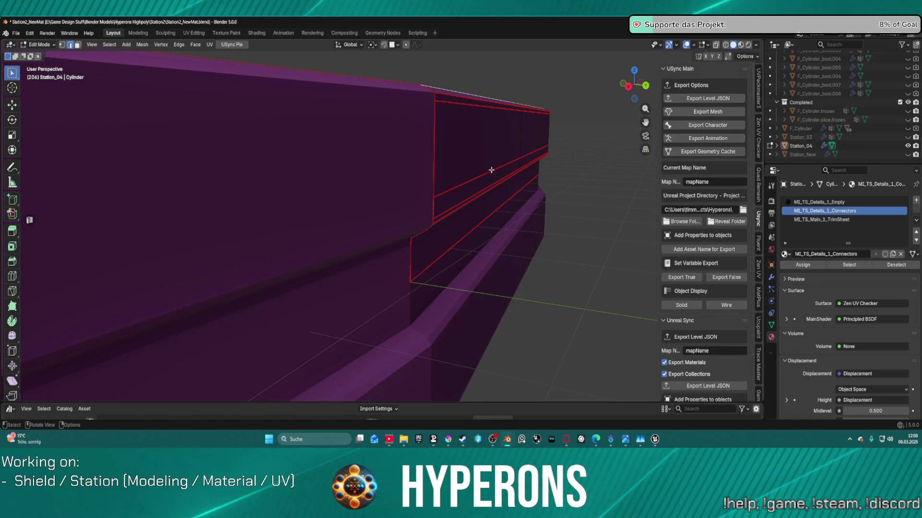
Select the ledge's top front edge loop and bevel it, first at 0.219 m width.
{"action": "mouse_move", "coordinate": [489, 169]}
{"action": "left_mouse_down"}
{"action": "mouse_move", "coordinate": [477, 162]}
{"action": "mouse_move", "coordinate": [497, 190]}
{"action": "left_mouse_up"}
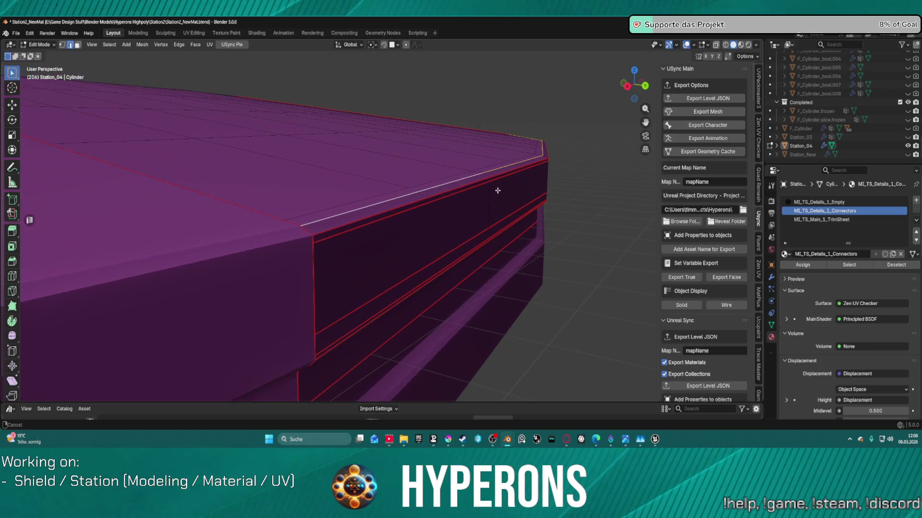
{"action": "left_click", "coordinate": [327, 233], "text": "alt"}
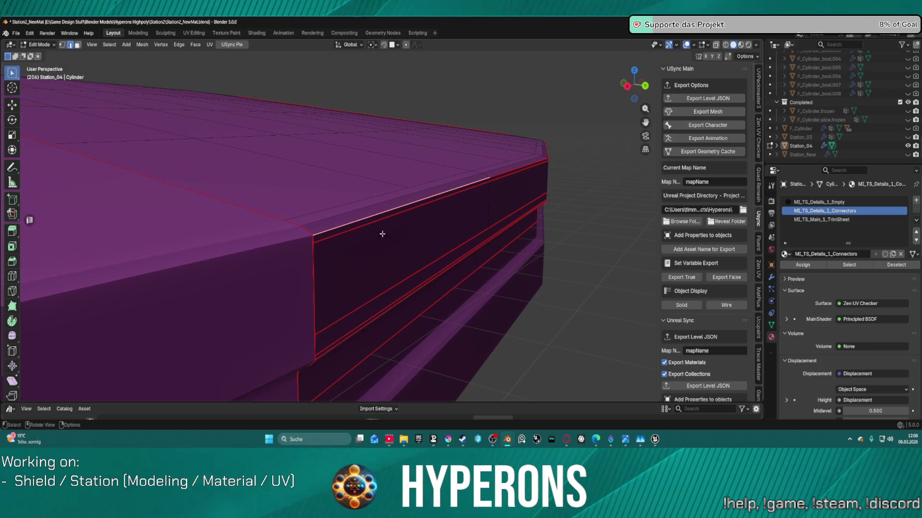
{"action": "left_click", "coordinate": [340, 228], "text": "alt"}
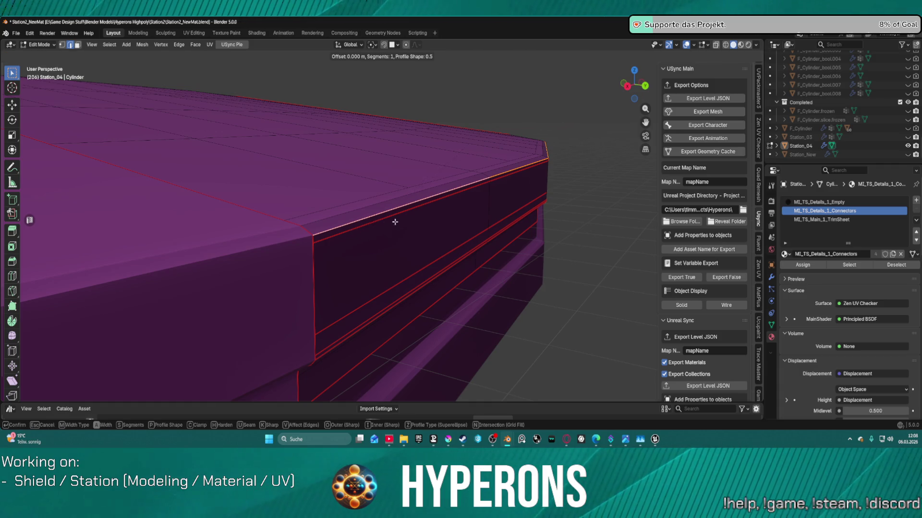
{"action": "key", "text": "Escape"}
{"action": "key", "text": "ctrl+b"}
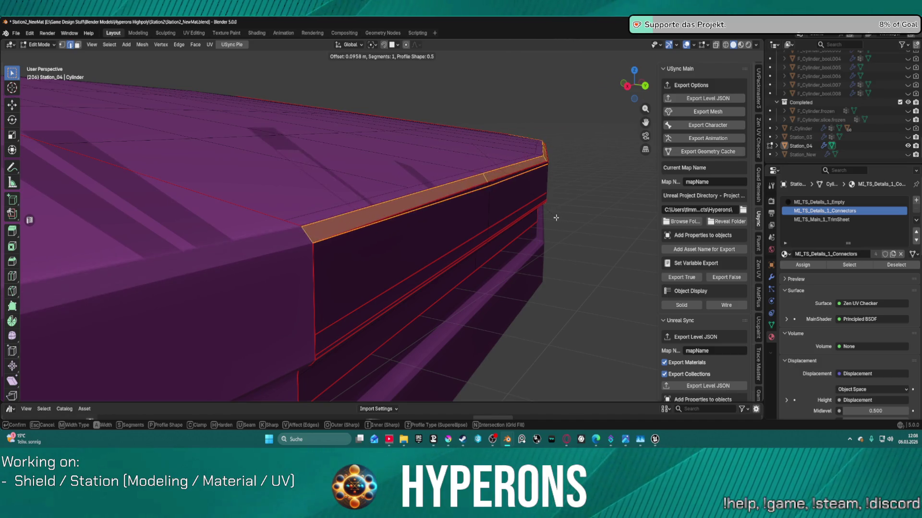
{"action": "left_click", "coordinate": [556, 220]}
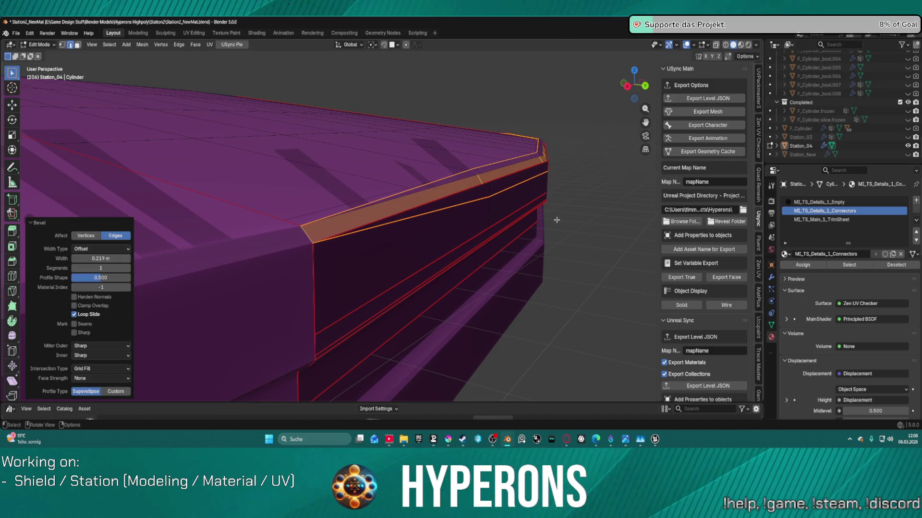
Enable Clamp Overlap and narrow the bevel width to 0.0185 m.
{"action": "left_click", "coordinate": [74, 305]}
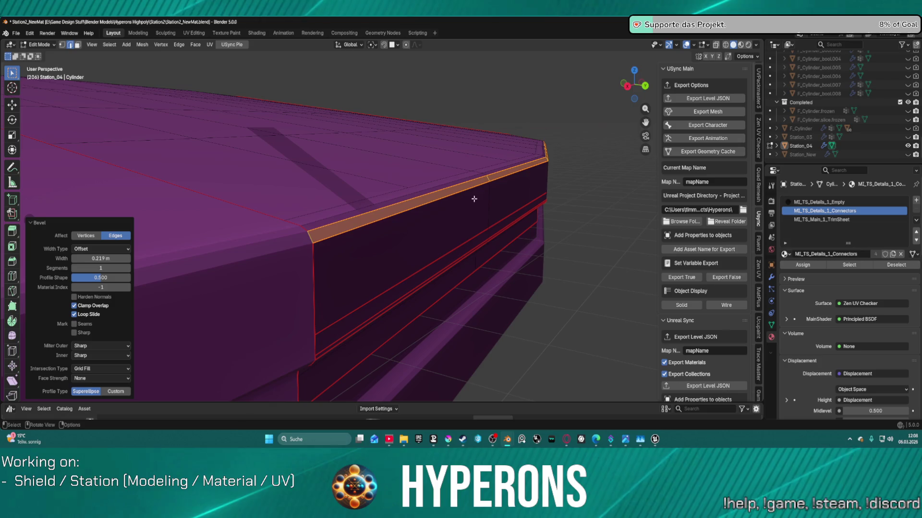
{"action": "left_click", "coordinate": [75, 259]}
{"action": "left_click", "coordinate": [74, 259]}
{"action": "left_click", "coordinate": [74, 259]}
{"action": "left_click", "coordinate": [74, 260]}
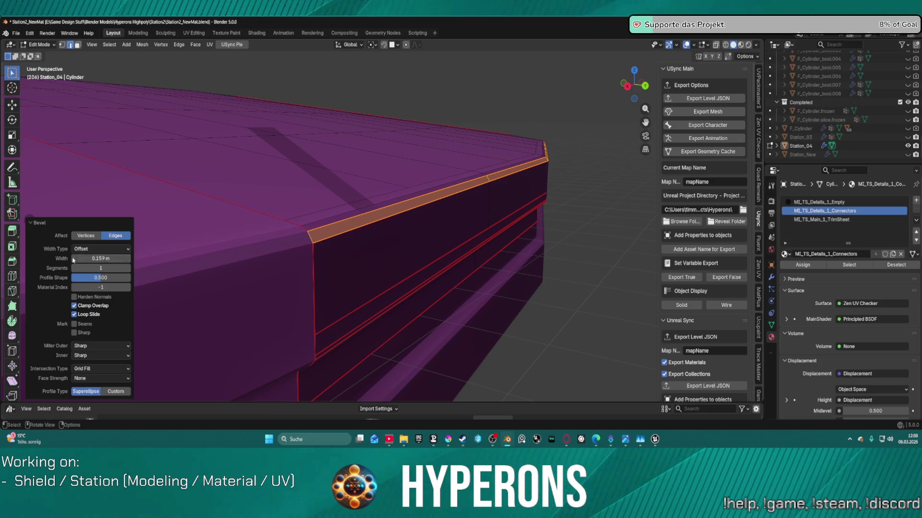
{"action": "left_click_drag", "start_coordinate": [73, 259], "coordinate": [67, 260]}
{"action": "mouse_move", "coordinate": [255, 255]}
{"action": "left_mouse_down"}
{"action": "mouse_move", "coordinate": [442, 268]}
{"action": "mouse_move", "coordinate": [416, 204]}
{"action": "mouse_move", "coordinate": [488, 218]}
{"action": "mouse_move", "coordinate": [538, 247]}
{"action": "mouse_move", "coordinate": [499, 250]}
{"action": "left_mouse_up"}
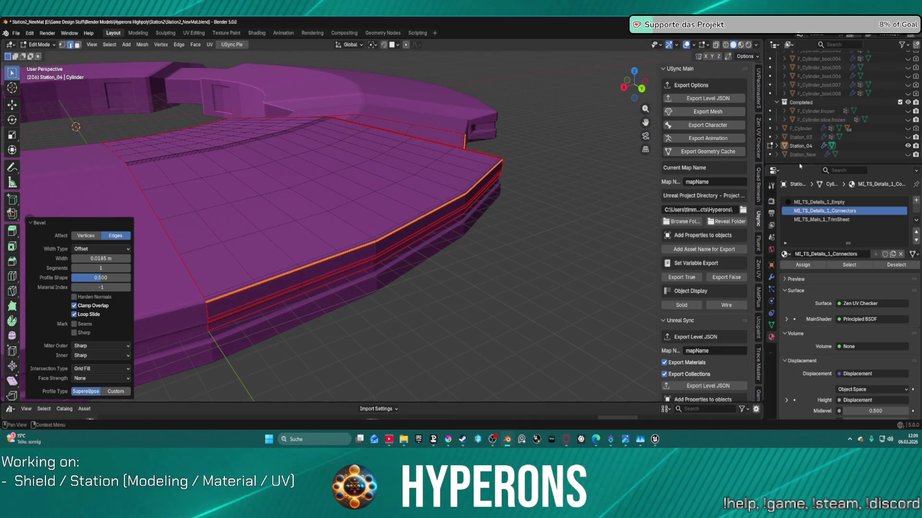
{"action": "key", "text": "alt+Tab"}
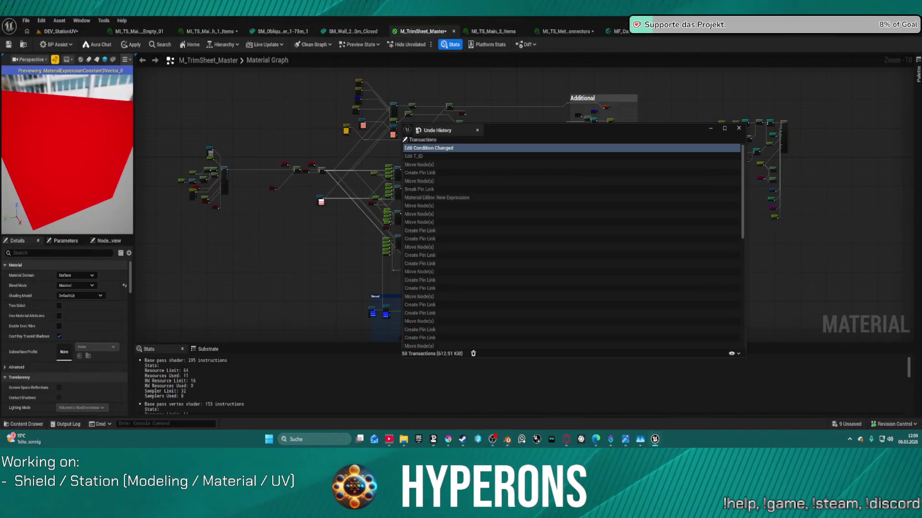
Close Undo History and fly the DEV_StationUV camera along the hull and over its top deck.
{"action": "left_click", "coordinate": [739, 129]}
{"action": "left_click", "coordinate": [47, 33]}
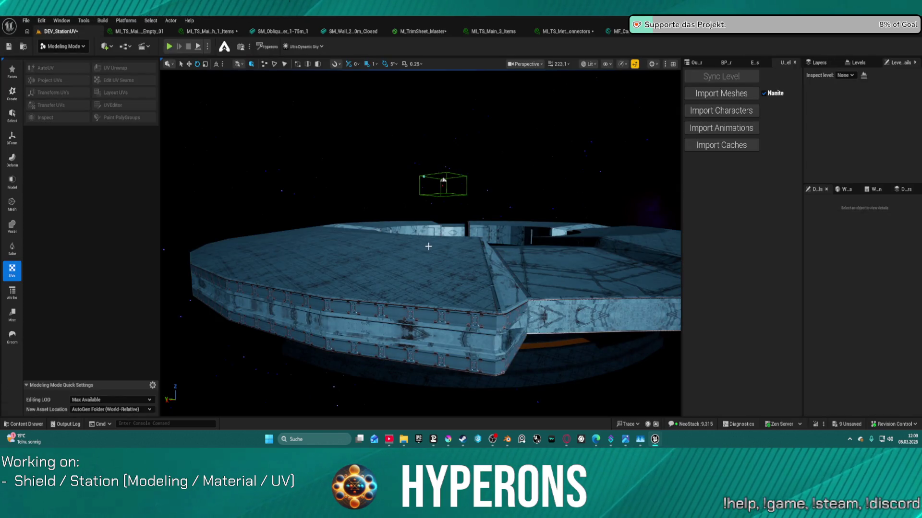
{"action": "mouse_move", "coordinate": [428, 246]}
{"action": "left_mouse_down"}
{"action": "mouse_move", "coordinate": [369, 216]}
{"action": "mouse_move", "coordinate": [368, 194]}
{"action": "mouse_move", "coordinate": [372, 240]}
{"action": "mouse_move", "coordinate": [362, 194]}
{"action": "mouse_move", "coordinate": [391, 189]}
{"action": "mouse_move", "coordinate": [343, 319]}
{"action": "left_mouse_up"}
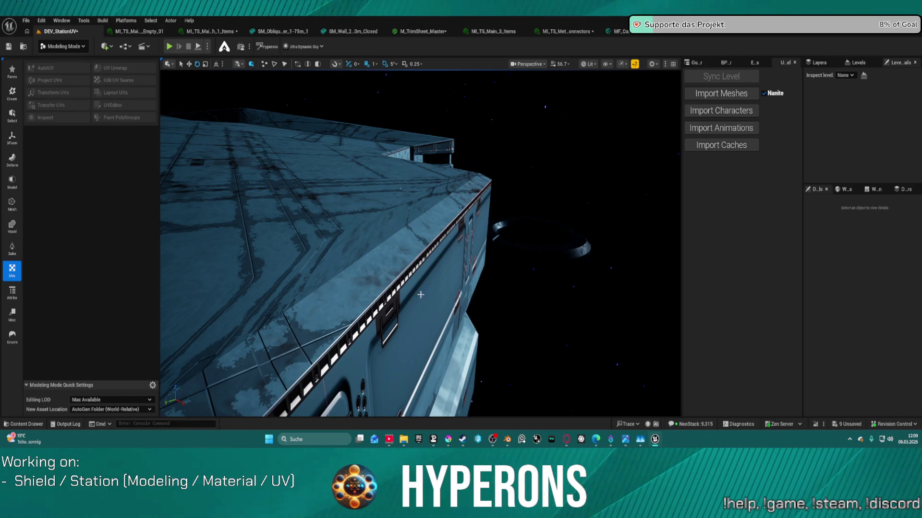
{"action": "mouse_move", "coordinate": [346, 362]}
{"action": "left_mouse_down"}
{"action": "mouse_move", "coordinate": [340, 316]}
{"action": "mouse_move", "coordinate": [382, 392]}
{"action": "left_mouse_up"}
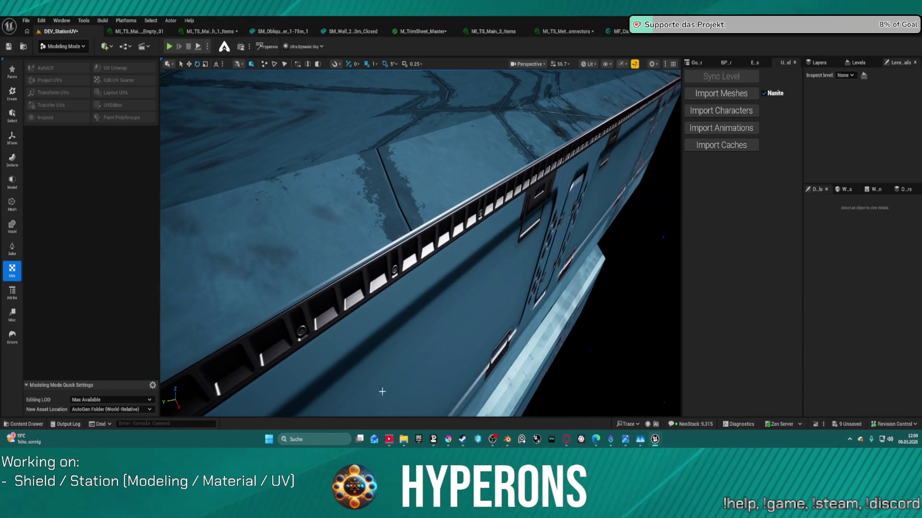
{"action": "mouse_move", "coordinate": [455, 325]}
{"action": "left_mouse_down"}
{"action": "mouse_move", "coordinate": [446, 336]}
{"action": "mouse_move", "coordinate": [442, 326]}
{"action": "mouse_move", "coordinate": [550, 445]}
{"action": "left_mouse_up"}
Bring ArtStation forward and browse the Star Citizen project's enlarged images, including image 4.
{"action": "mouse_move", "coordinate": [567, 439]}
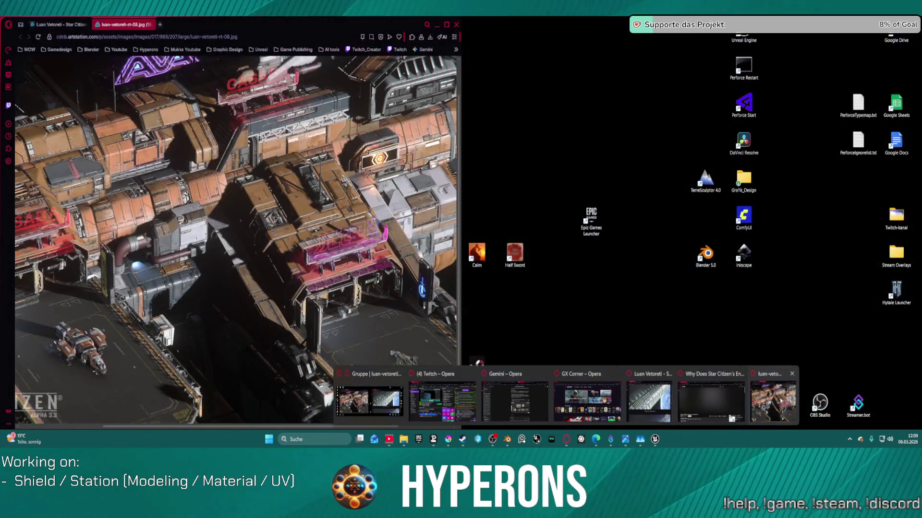
{"action": "left_click", "coordinate": [773, 401]}
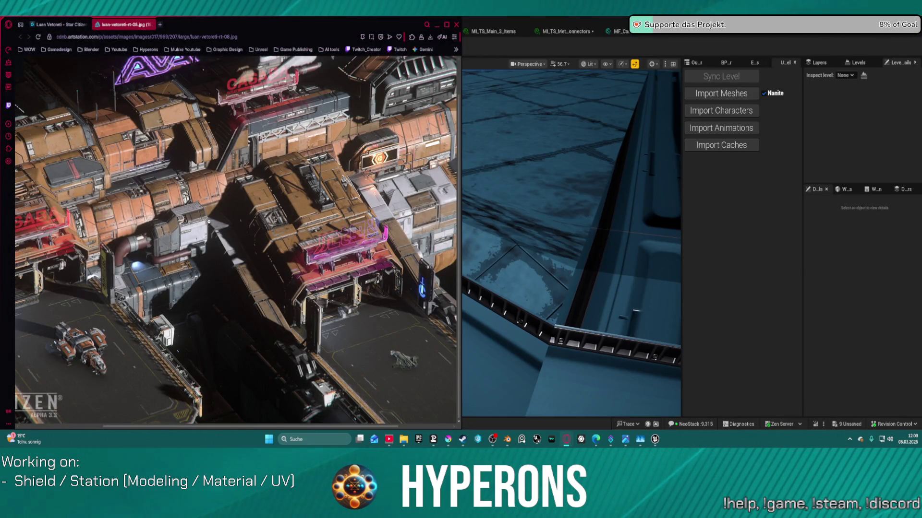
{"action": "left_click", "coordinate": [209, 221]}
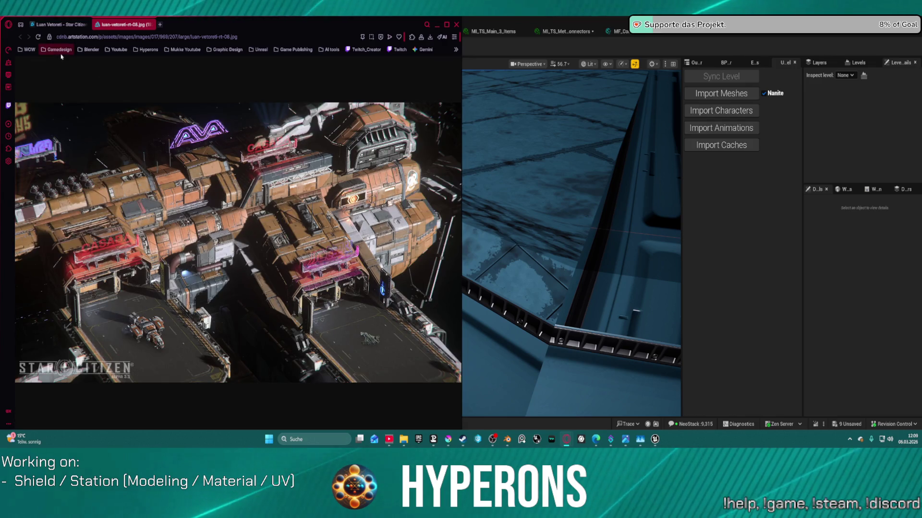
{"action": "key", "text": "ctrl+Tab"}
{"action": "scroll", "coordinate": [189, 201], "scroll_direction": "down", "scroll_amount": 1}
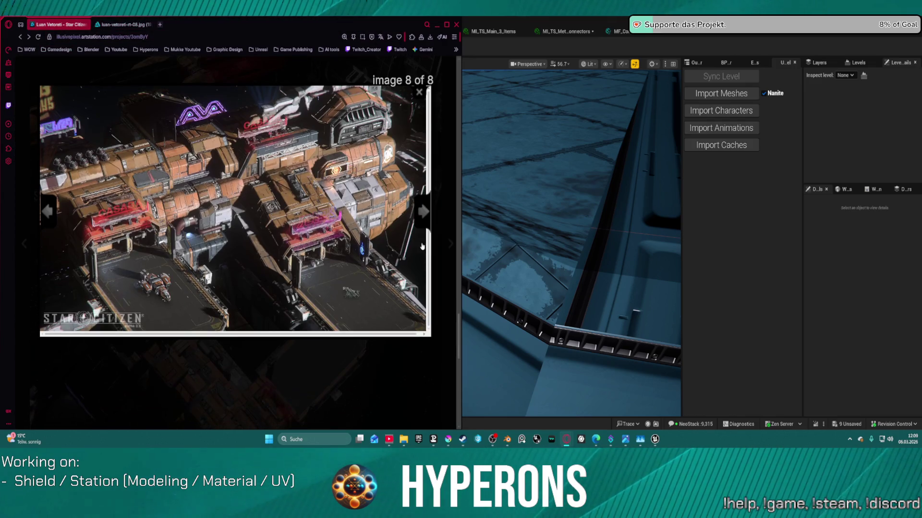
{"action": "left_click", "coordinate": [419, 92]}
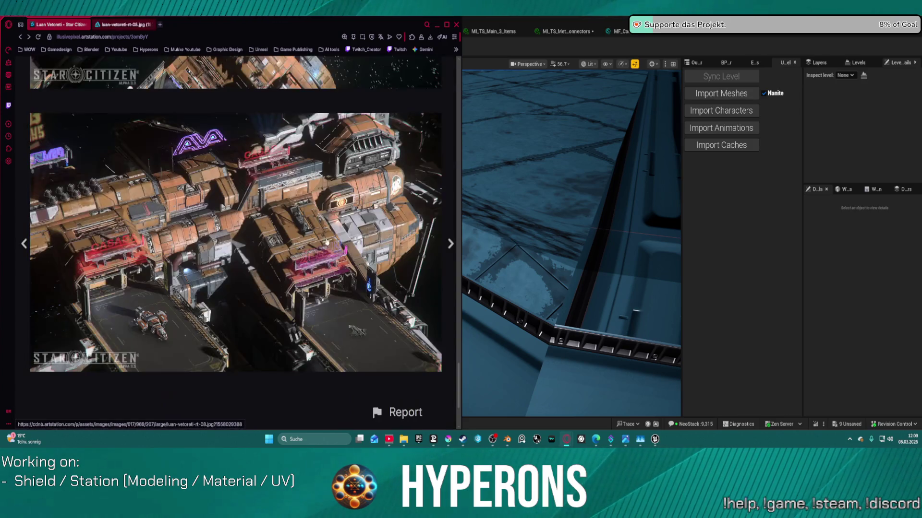
{"action": "scroll", "coordinate": [329, 261], "scroll_direction": "down", "scroll_amount": 2}
{"action": "scroll", "coordinate": [321, 259], "scroll_direction": "up", "scroll_amount": 3}
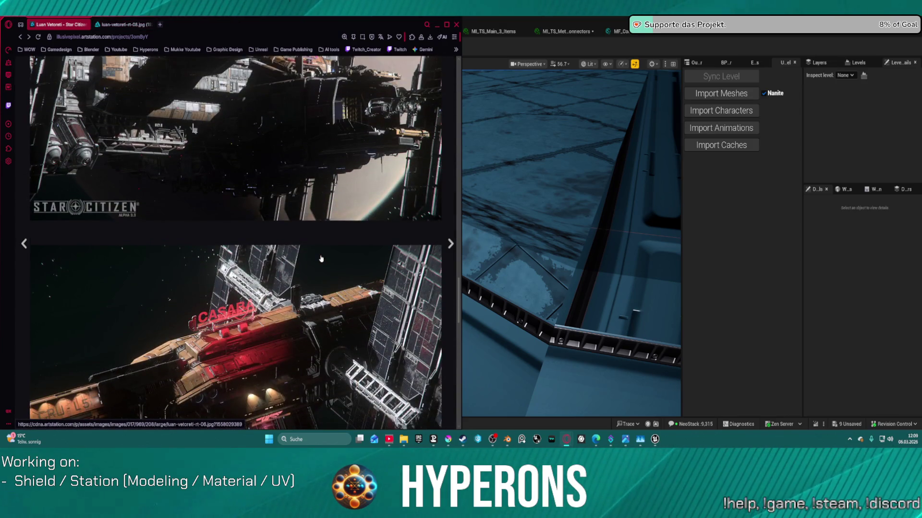
{"action": "scroll", "coordinate": [321, 260], "scroll_direction": "up", "scroll_amount": 5}
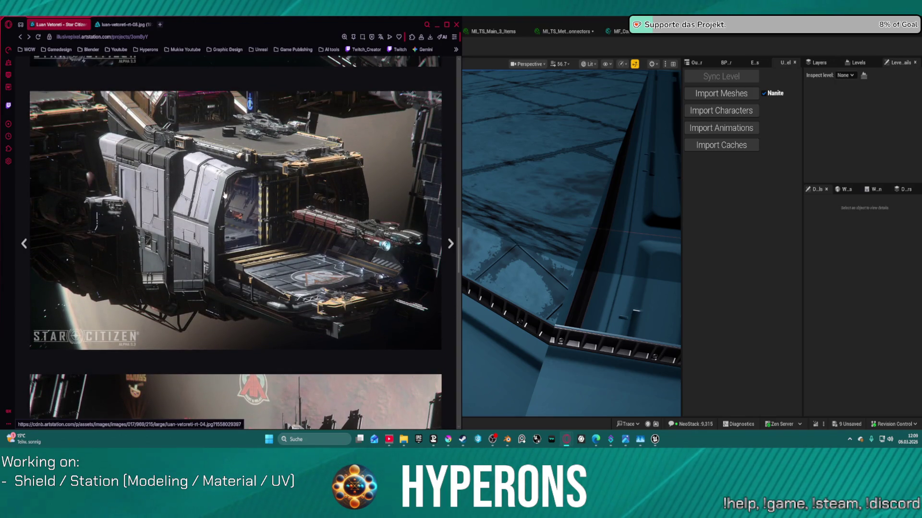
{"action": "left_click", "coordinate": [224, 195]}
{"action": "scroll", "coordinate": [218, 222], "scroll_direction": "up", "scroll_amount": 2}
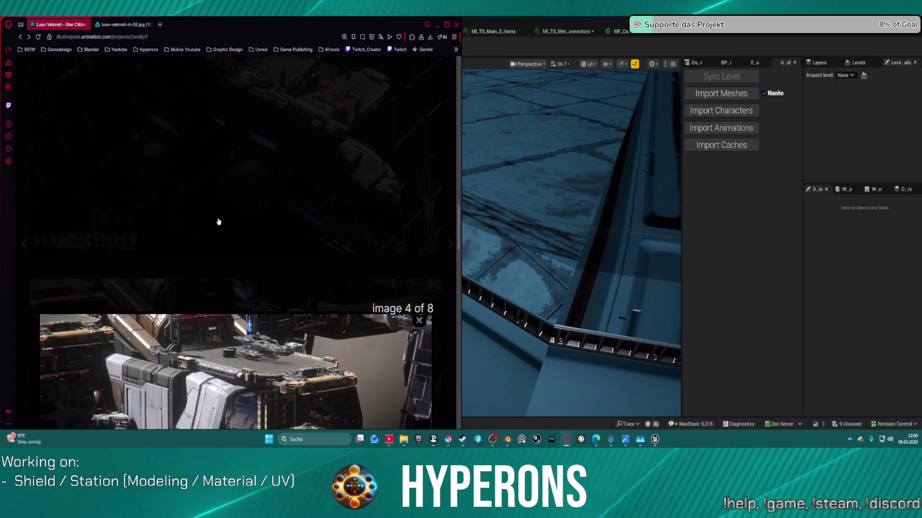
{"action": "scroll", "coordinate": [219, 222], "scroll_direction": "down", "scroll_amount": 2}
{"action": "scroll", "coordinate": [181, 279], "scroll_direction": "down", "scroll_amount": 2}
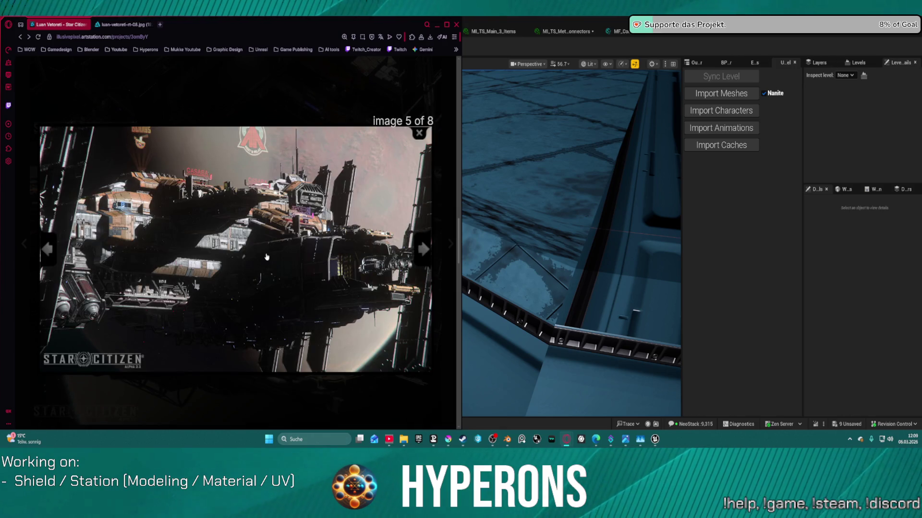
{"action": "left_click", "coordinate": [420, 136]}
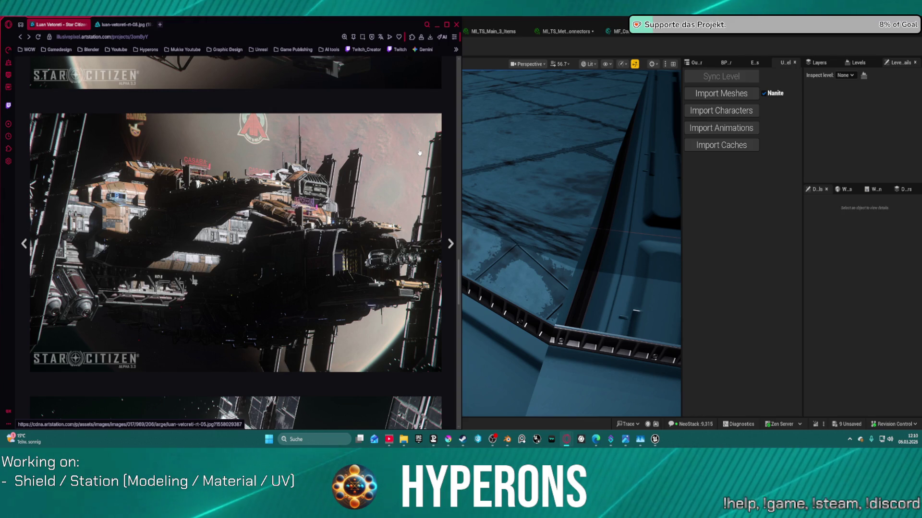
{"action": "scroll", "coordinate": [280, 183], "scroll_direction": "up", "scroll_amount": 5}
{"action": "scroll", "coordinate": [279, 183], "scroll_direction": "up", "scroll_amount": 15}
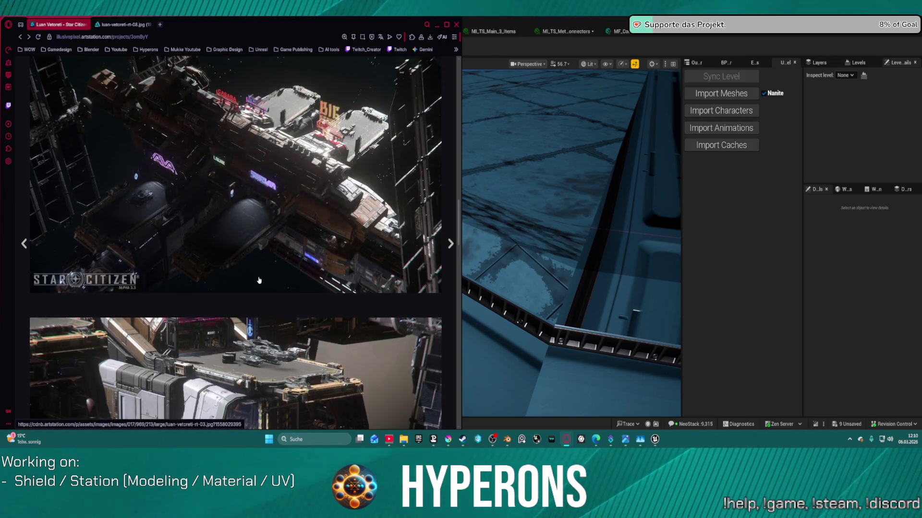
{"action": "scroll", "coordinate": [261, 280], "scroll_direction": "up", "scroll_amount": 10}
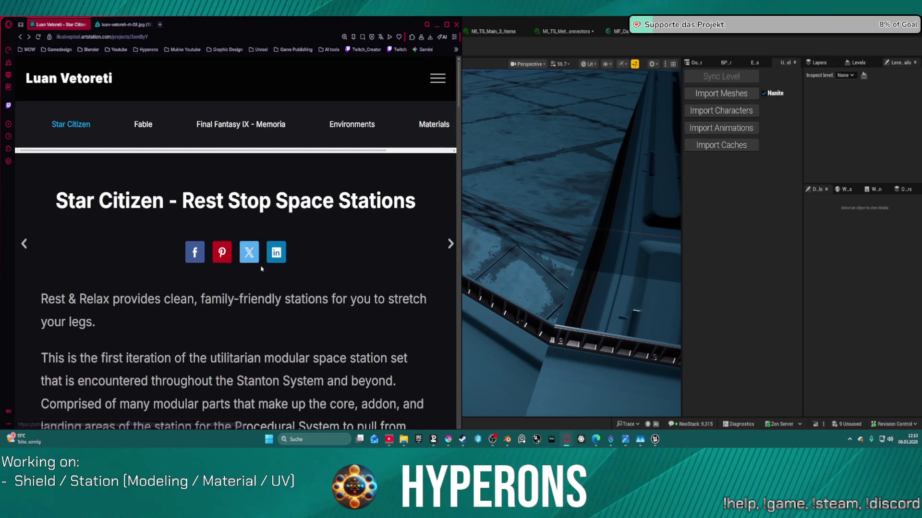
From the Star Citizen album, enlarge the station render and open it full size in a new tab.
{"action": "left_click", "coordinate": [76, 129]}
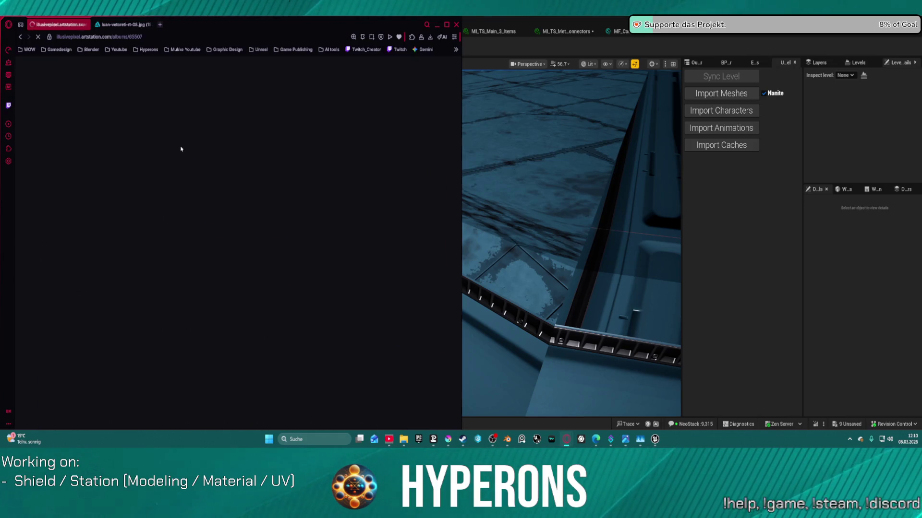
{"action": "scroll", "coordinate": [287, 252], "scroll_direction": "down", "scroll_amount": 8}
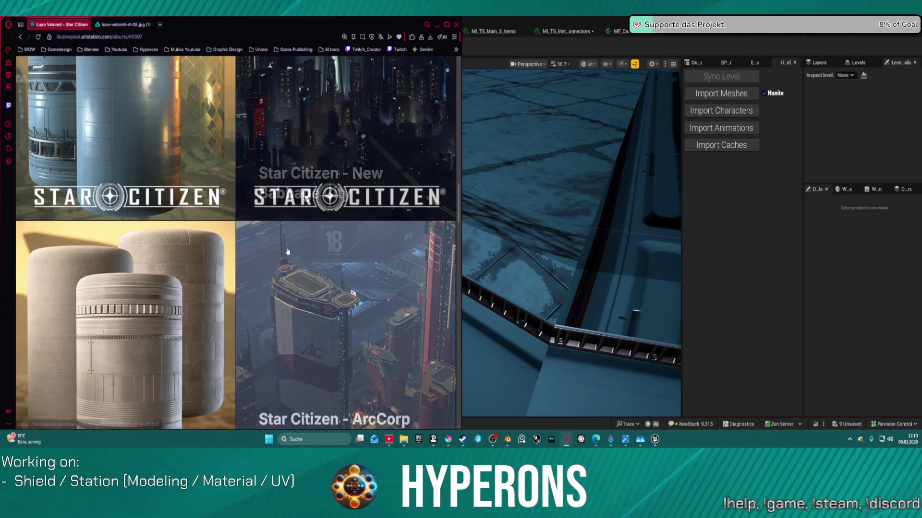
{"action": "scroll", "coordinate": [286, 248], "scroll_direction": "down", "scroll_amount": 5}
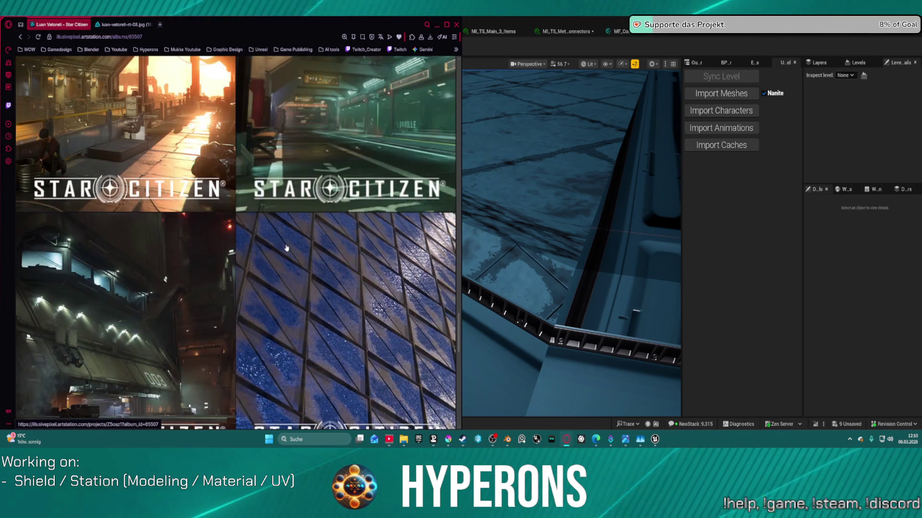
{"action": "scroll", "coordinate": [295, 290], "scroll_direction": "down", "scroll_amount": 10}
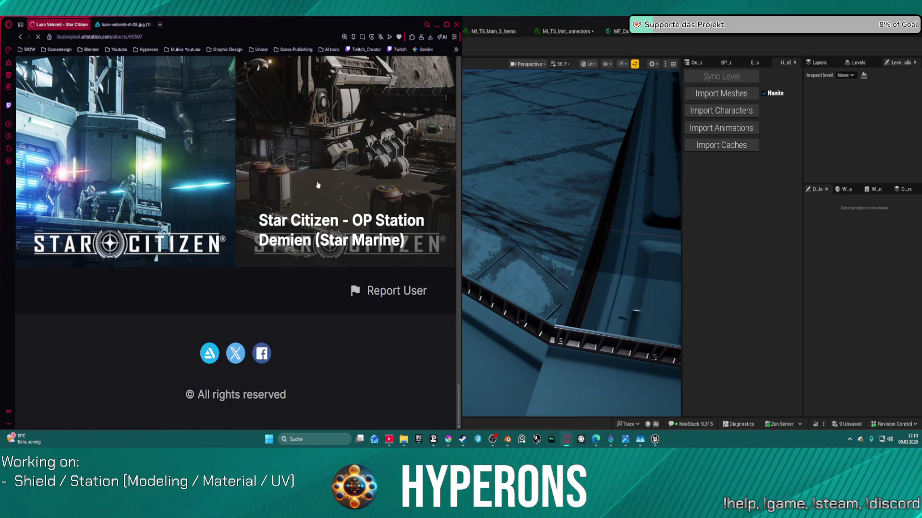
{"action": "scroll", "coordinate": [210, 217], "scroll_direction": "down", "scroll_amount": 15}
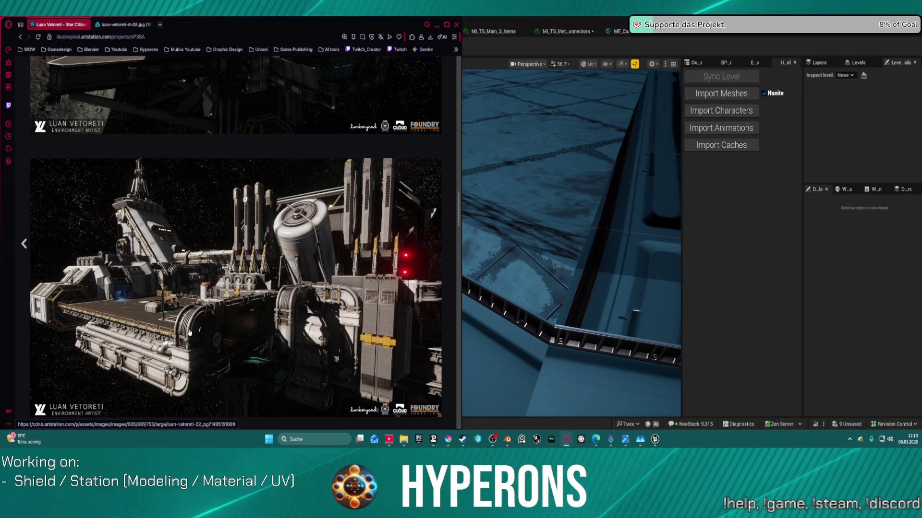
{"action": "left_click", "coordinate": [157, 334]}
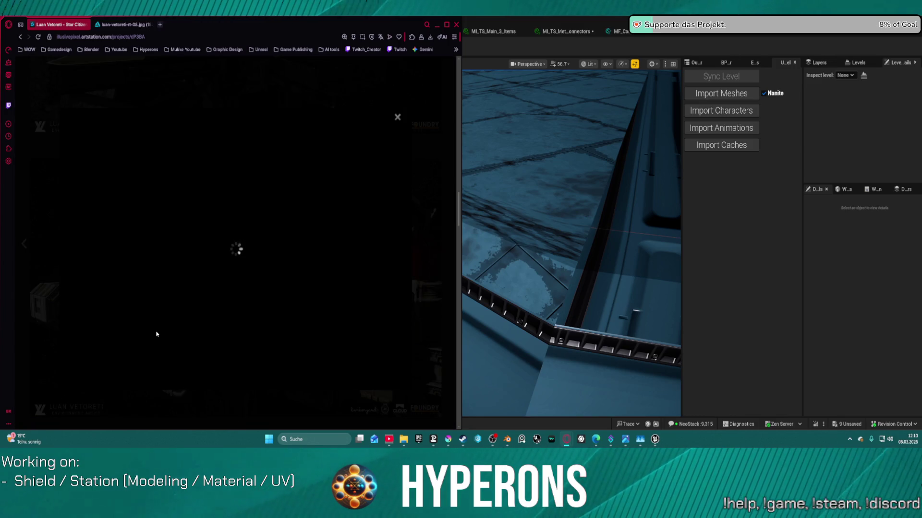
{"action": "right_click", "coordinate": [228, 258]}
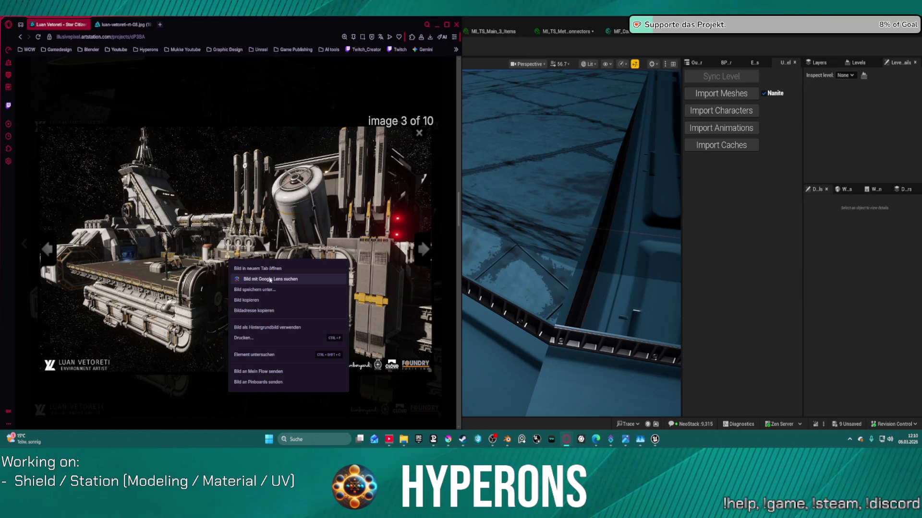
{"action": "left_click", "coordinate": [273, 274]}
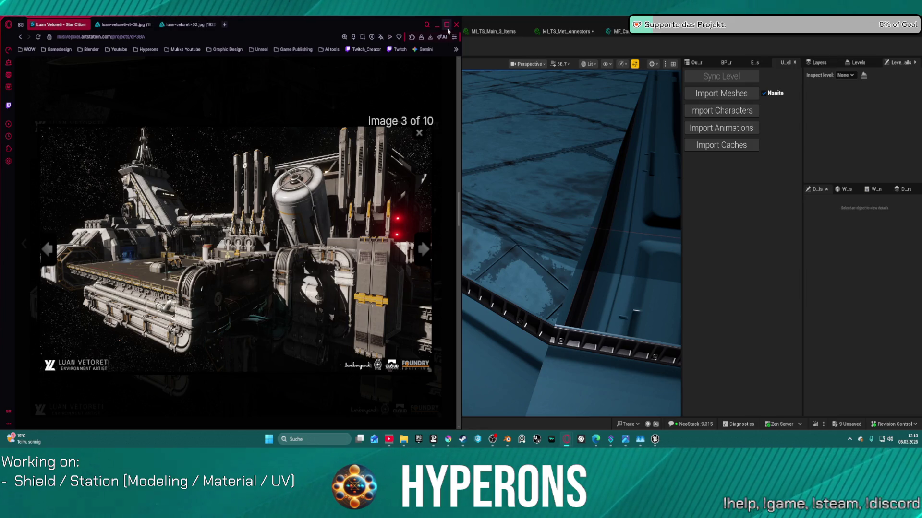
Zoom and pan around the full-size station render's details, then close the image tabs with Ctrl+W.
{"action": "left_click", "coordinate": [178, 26]}
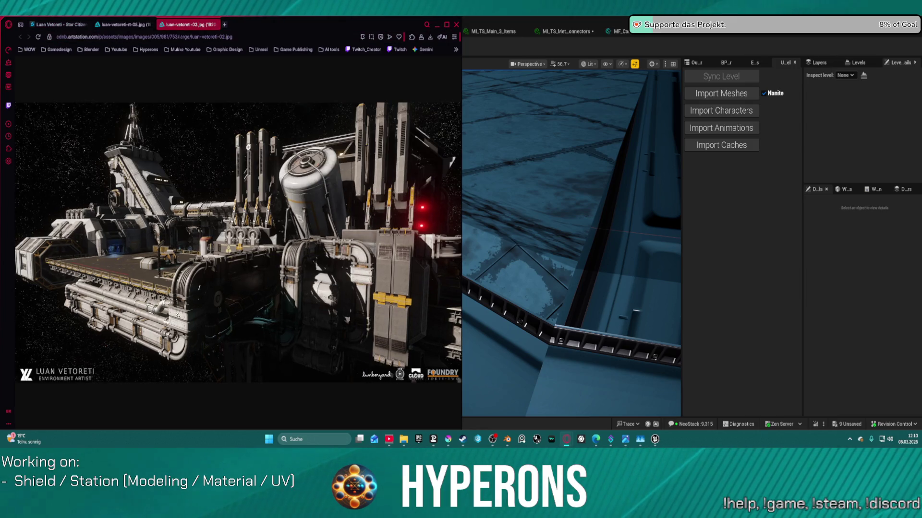
{"action": "scroll", "coordinate": [206, 279], "scroll_direction": "up", "scroll_amount": 3}
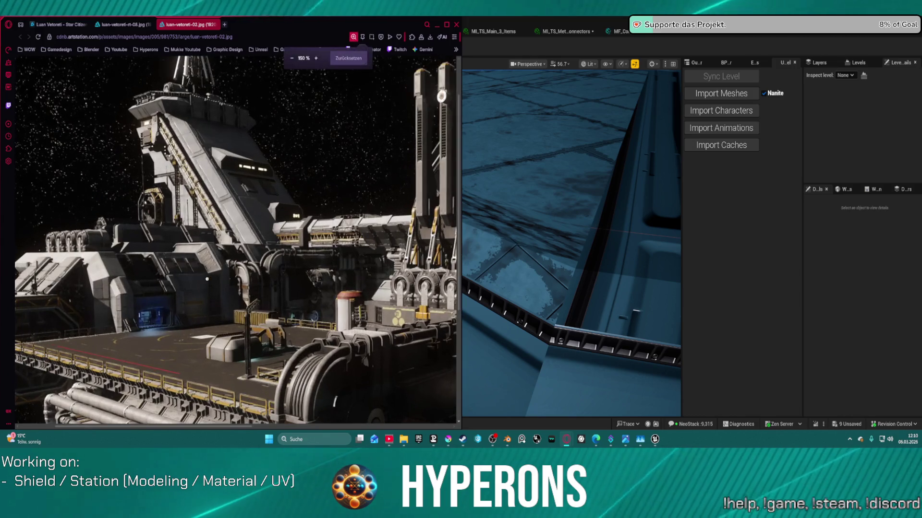
{"action": "scroll", "coordinate": [215, 297], "scroll_direction": "down", "scroll_amount": 1}
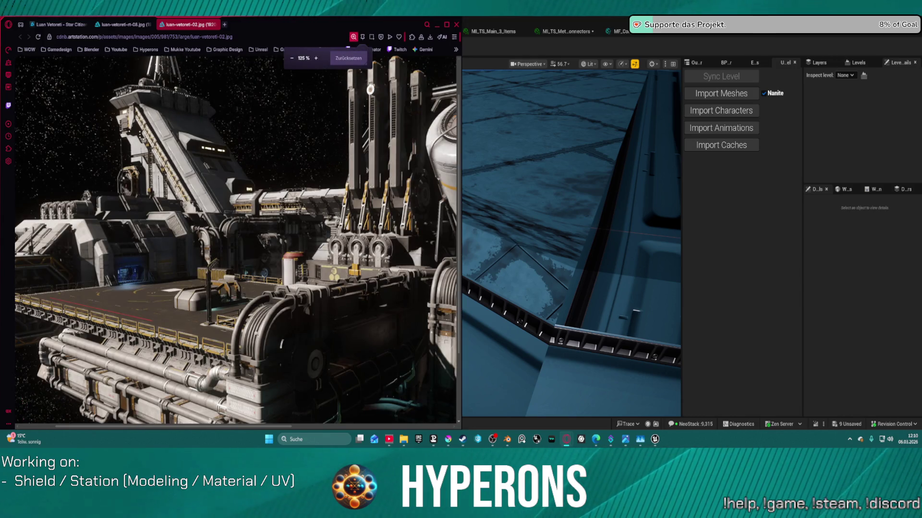
{"action": "middle_click", "coordinate": [286, 308]}
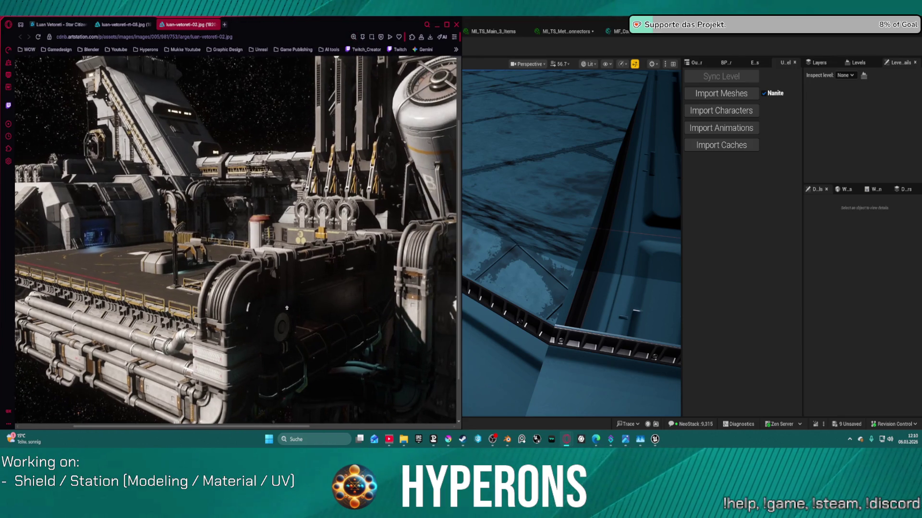
{"action": "scroll", "coordinate": [283, 300], "scroll_direction": "down", "scroll_amount": 1}
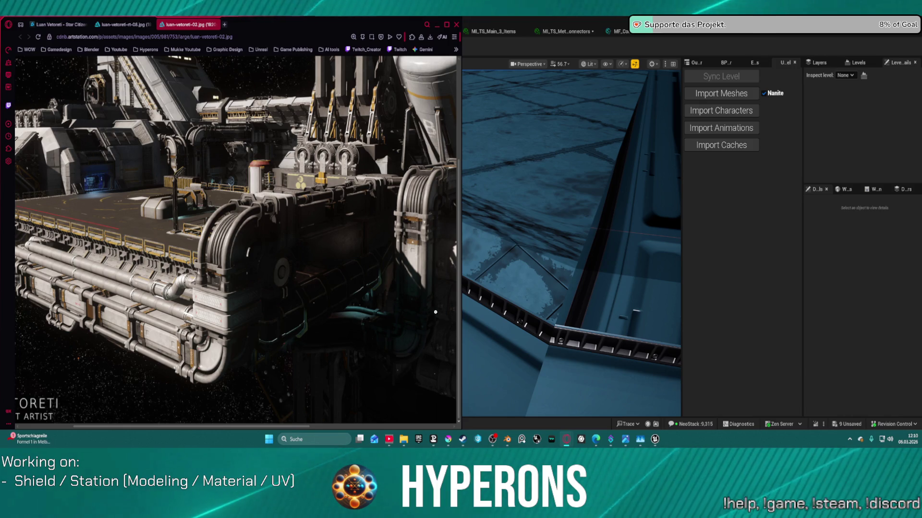
{"action": "scroll", "coordinate": [307, 150], "scroll_direction": "up", "scroll_amount": 3}
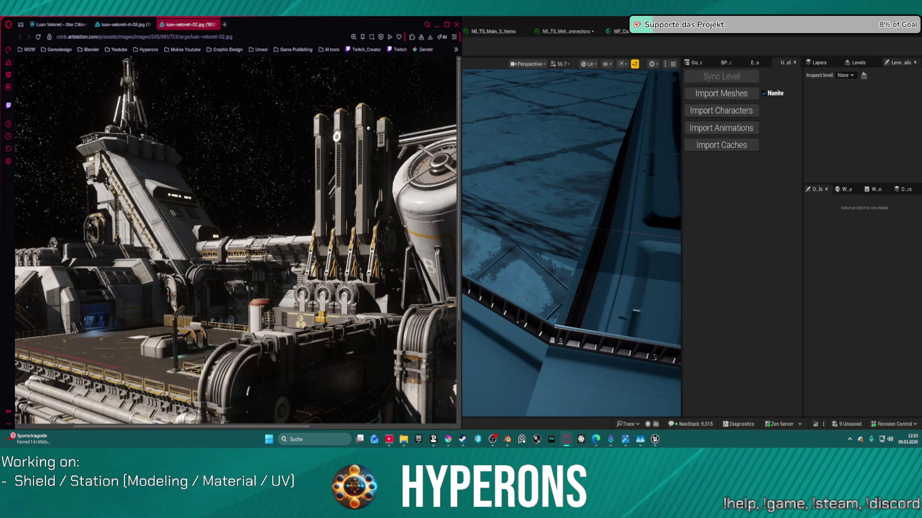
{"action": "scroll", "coordinate": [256, 66], "scroll_direction": "down", "scroll_amount": 2, "text": "ctrl"}
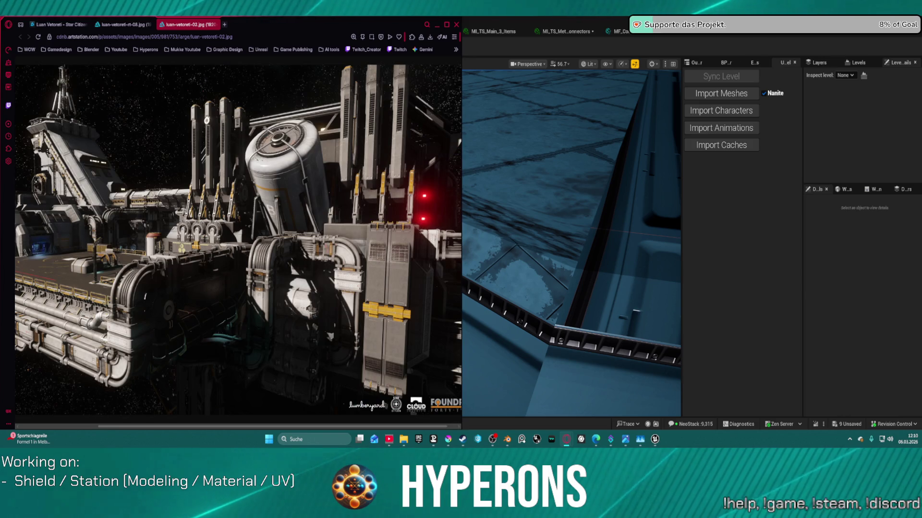
{"action": "key", "text": "ctrl+w"}
{"action": "key", "text": "ctrl+w"}
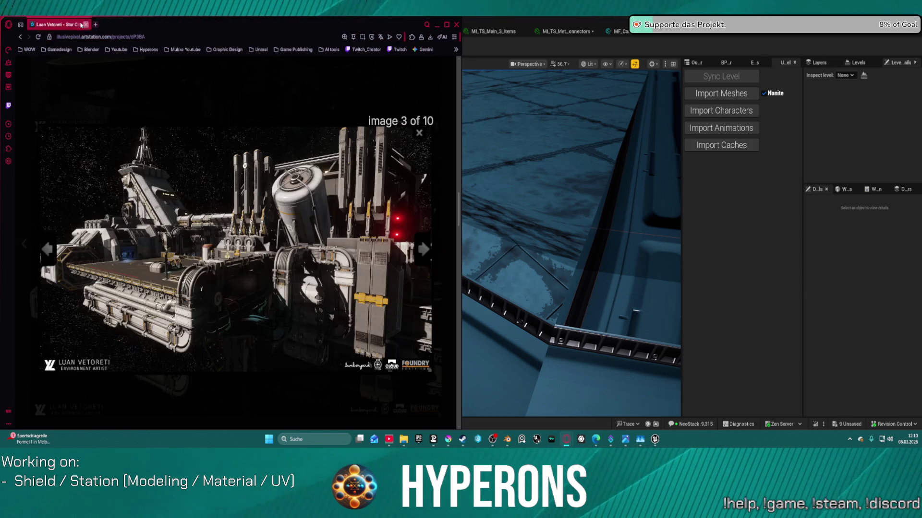
Scroll through the project's station images, then step back to image 7 of 10.
{"action": "scroll", "coordinate": [267, 241], "scroll_direction": "down", "scroll_amount": 4}
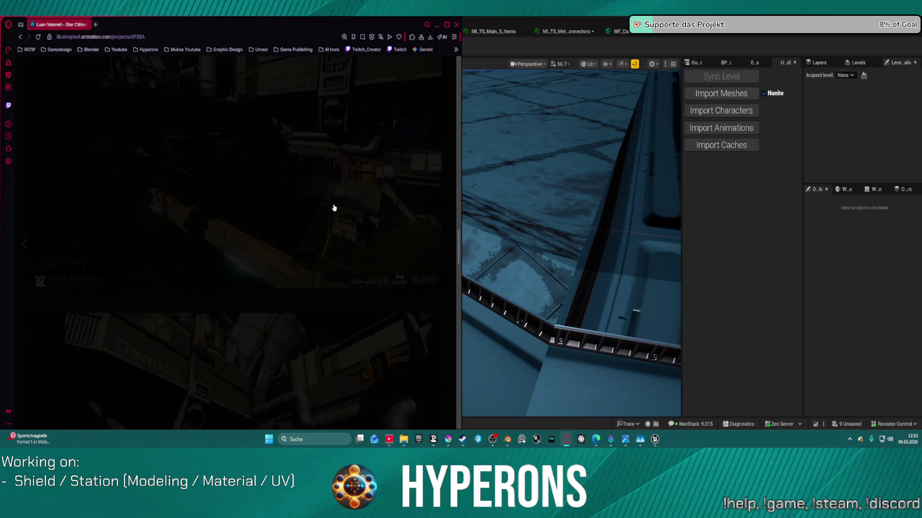
{"action": "scroll", "coordinate": [331, 205], "scroll_direction": "up", "scroll_amount": 2}
{"action": "scroll", "coordinate": [330, 204], "scroll_direction": "down", "scroll_amount": 4}
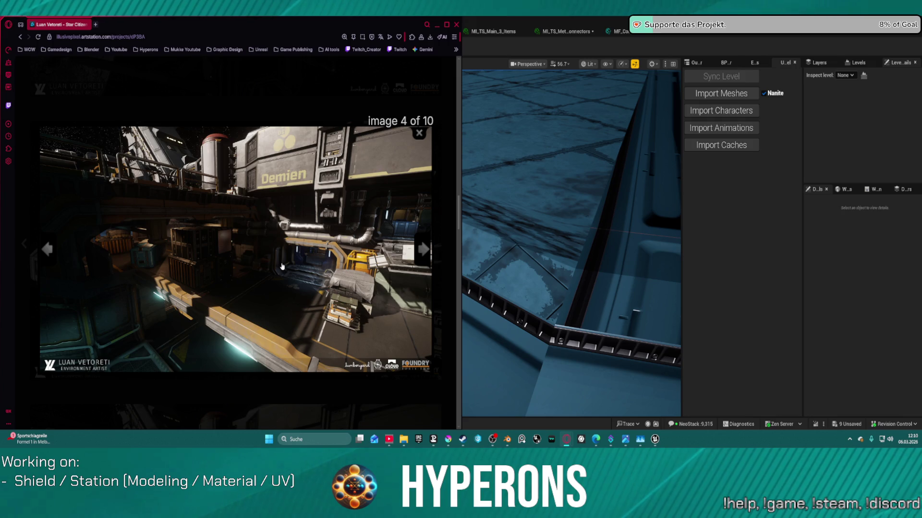
{"action": "scroll", "coordinate": [282, 267], "scroll_direction": "down", "scroll_amount": 4}
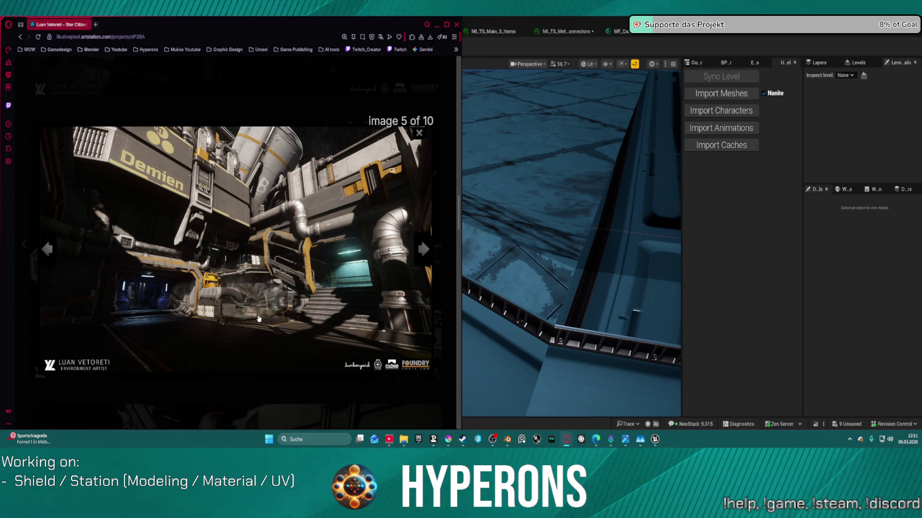
{"action": "scroll", "coordinate": [225, 335], "scroll_direction": "down", "scroll_amount": 2}
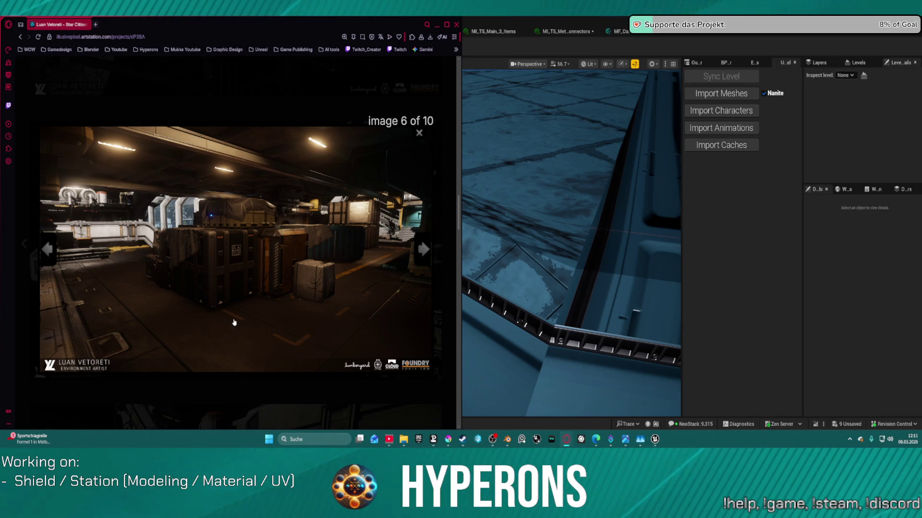
{"action": "scroll", "coordinate": [225, 319], "scroll_direction": "down", "scroll_amount": 1}
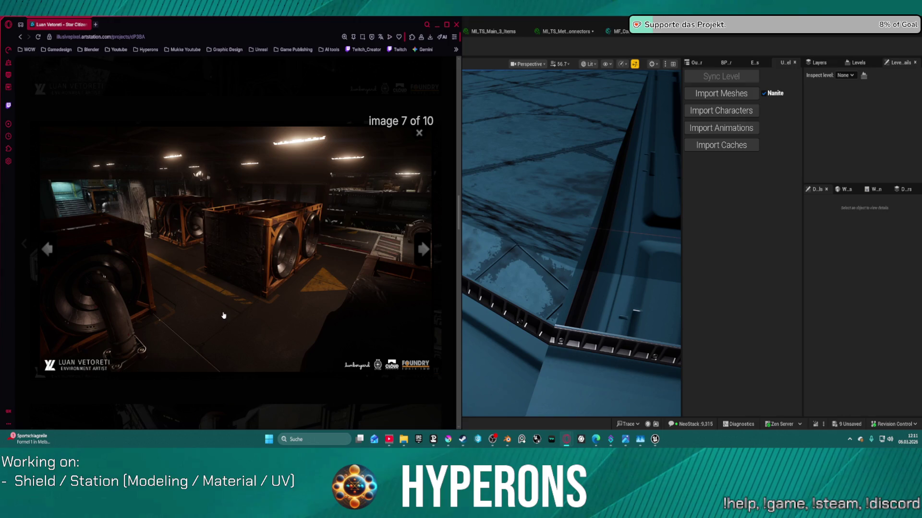
{"action": "scroll", "coordinate": [223, 314], "scroll_direction": "down", "scroll_amount": 1}
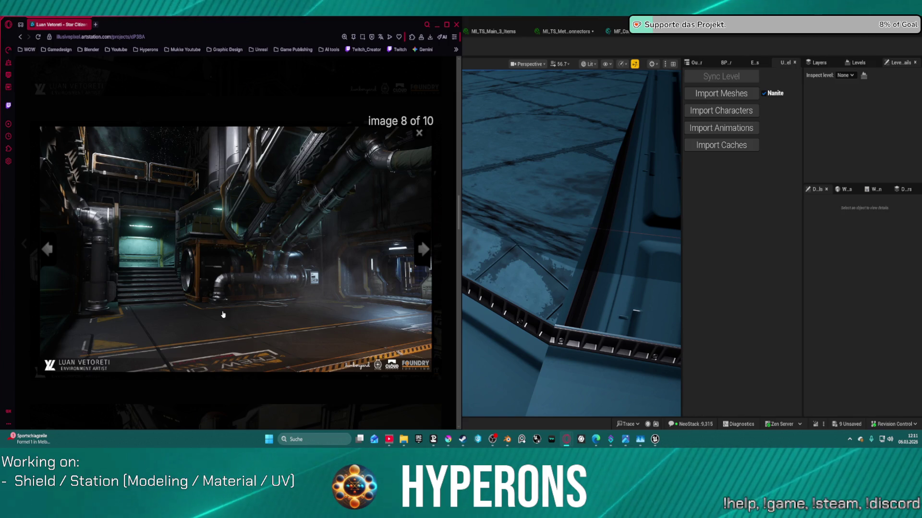
{"action": "scroll", "coordinate": [223, 314], "scroll_direction": "down", "scroll_amount": 1}
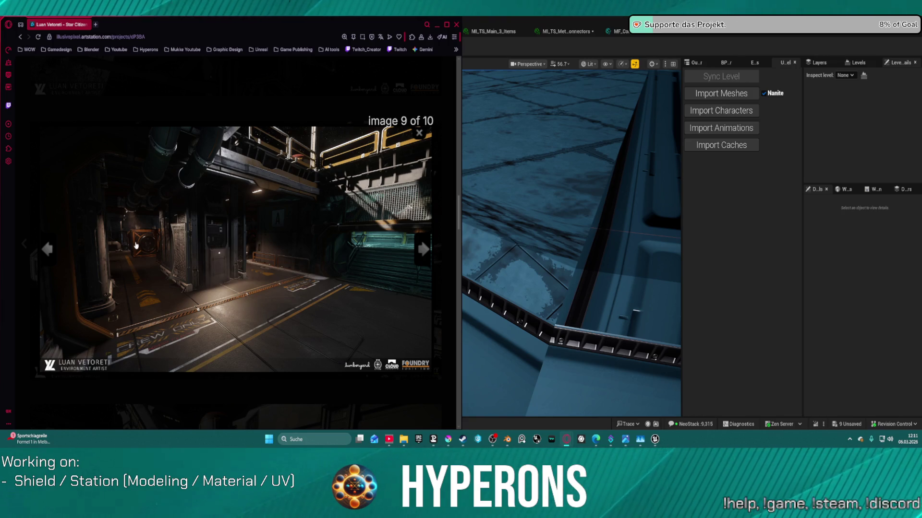
{"action": "left_click", "coordinate": [50, 254]}
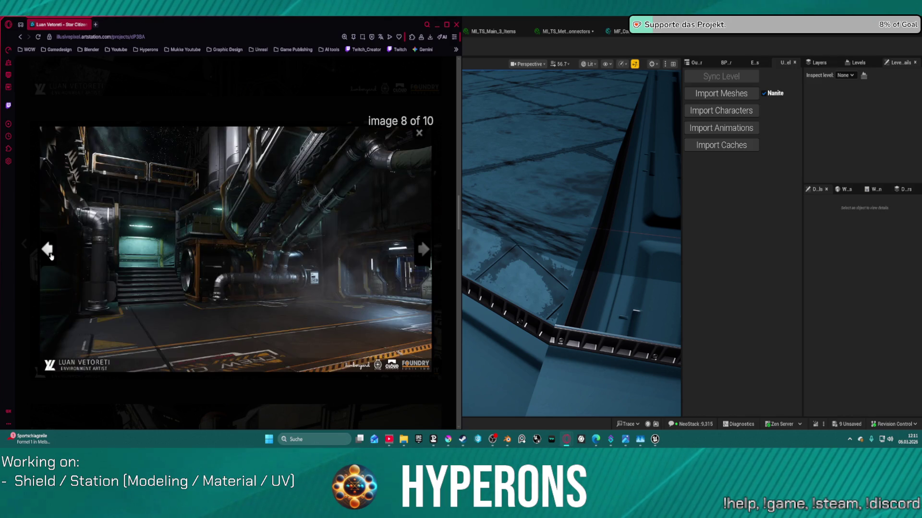
{"action": "left_click", "coordinate": [49, 252]}
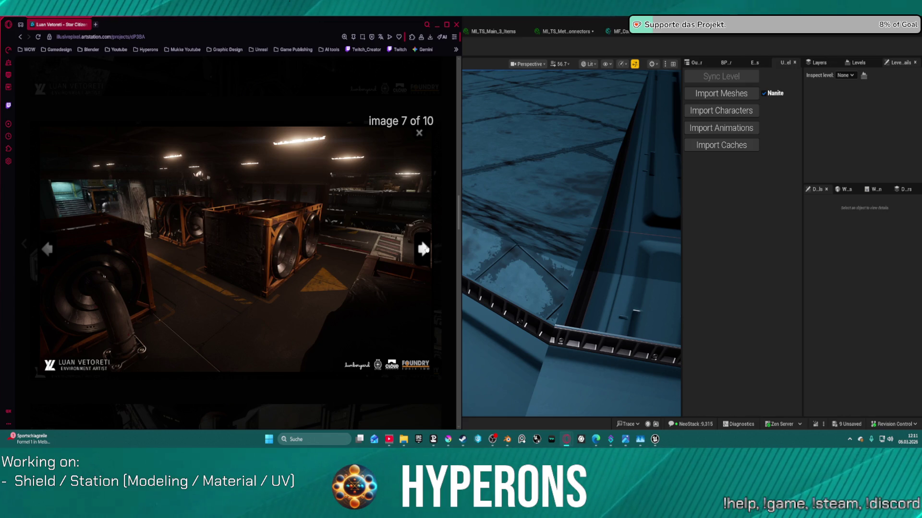
Advance through images 8, 9 and 10, wrap to image 1, and close the viewer.
{"action": "scroll", "coordinate": [297, 261], "scroll_direction": "up", "scroll_amount": 1}
{"action": "scroll", "coordinate": [298, 264], "scroll_direction": "down", "scroll_amount": 3}
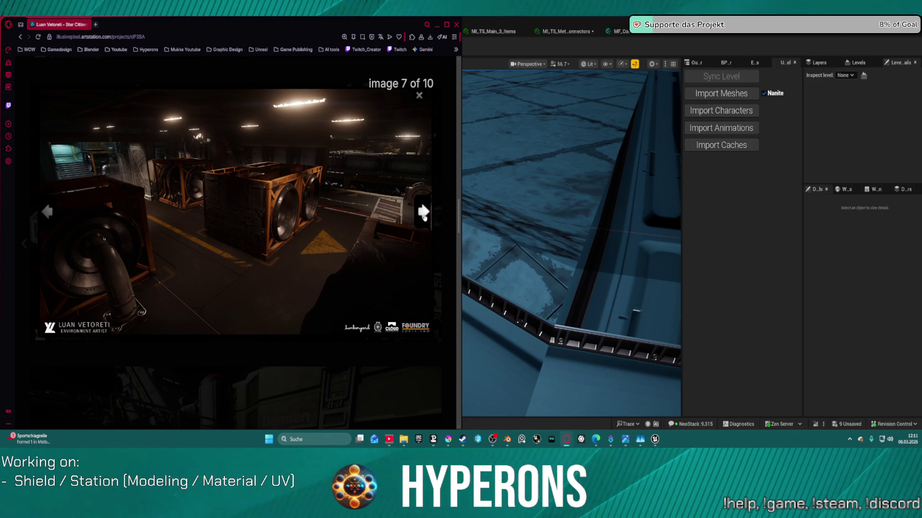
{"action": "left_click", "coordinate": [424, 213]}
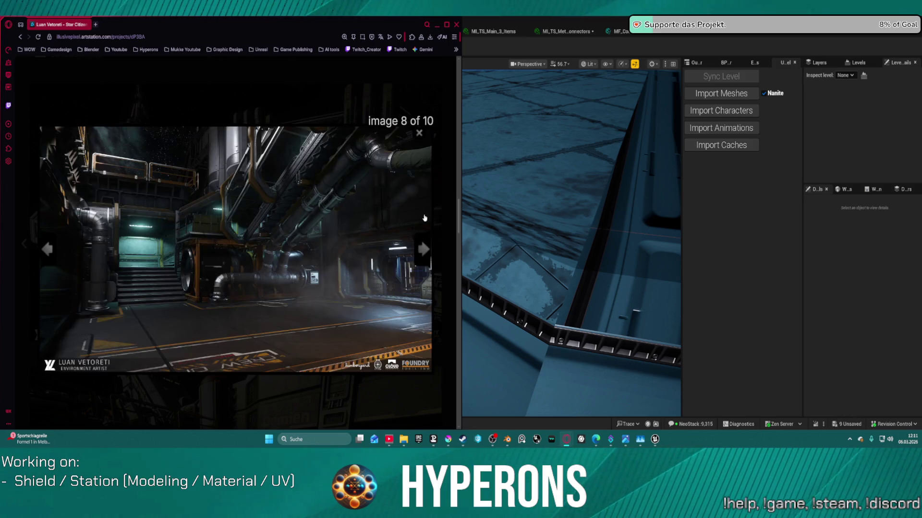
{"action": "left_click", "coordinate": [424, 250]}
{"action": "left_click", "coordinate": [424, 250]}
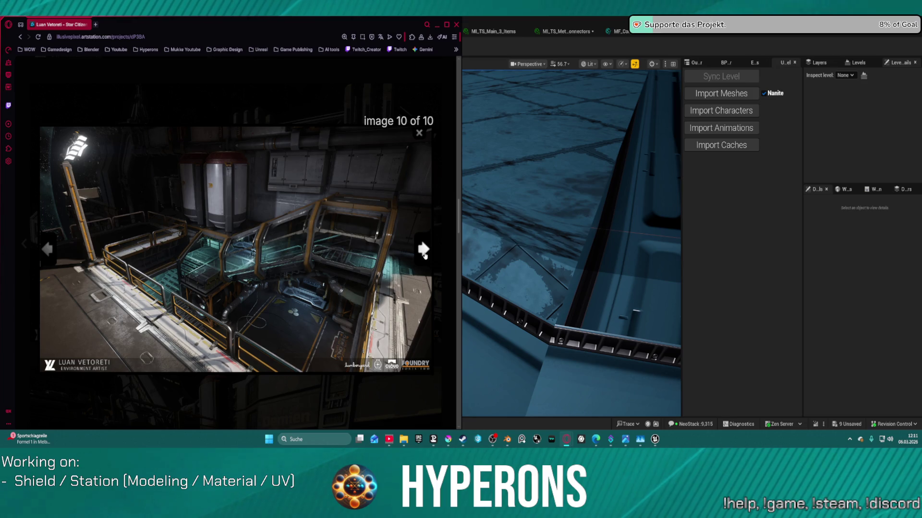
{"action": "left_click", "coordinate": [424, 251]}
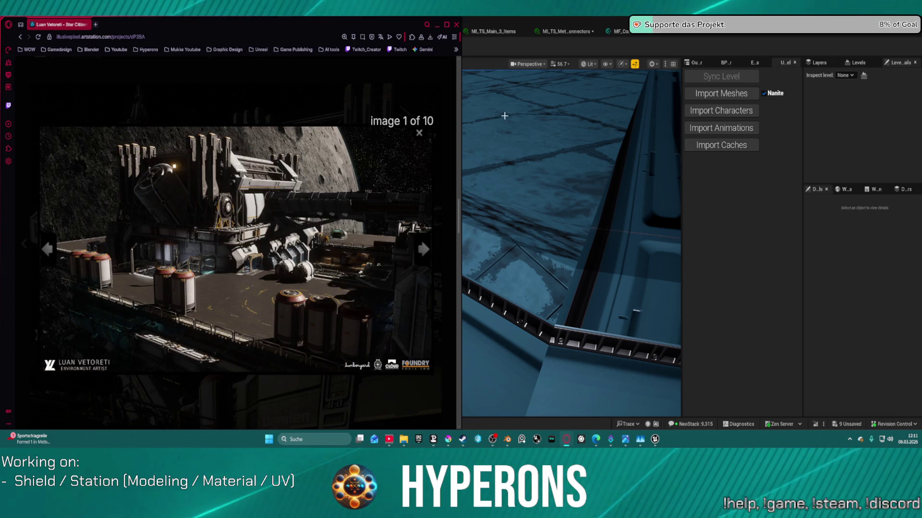
{"action": "left_click", "coordinate": [427, 144]}
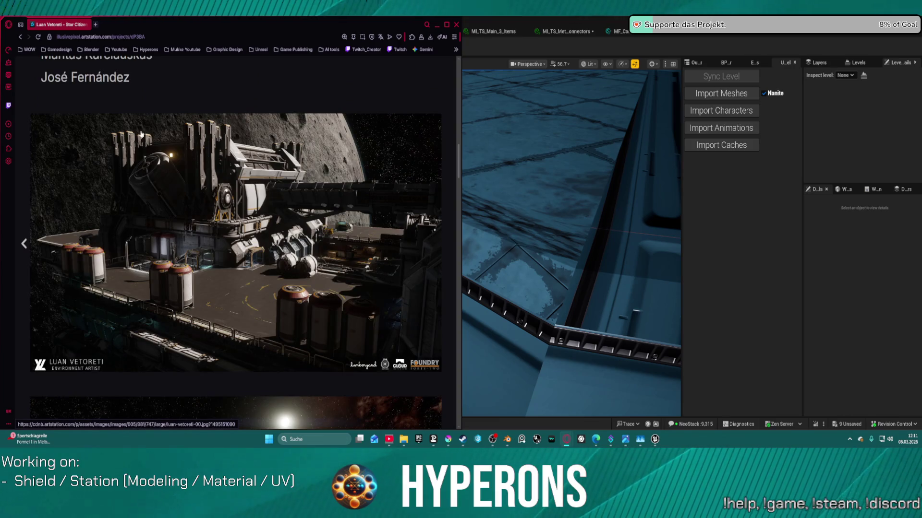
Return to the album gallery and scroll through the Echo Eleven project's renders.
{"action": "left_click", "coordinate": [18, 37]}
{"action": "scroll", "coordinate": [221, 192], "scroll_direction": "up", "scroll_amount": 5}
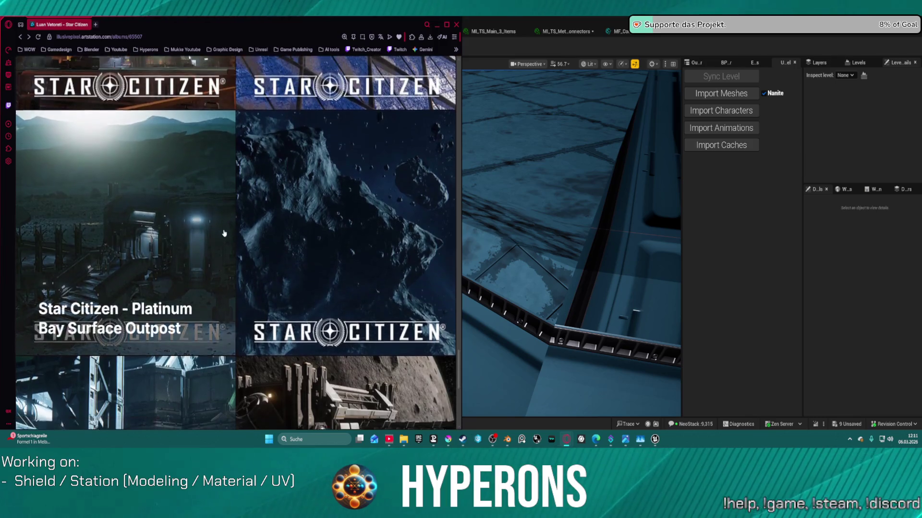
{"action": "scroll", "coordinate": [224, 234], "scroll_direction": "down", "scroll_amount": 5}
{"action": "left_click", "coordinate": [162, 228]}
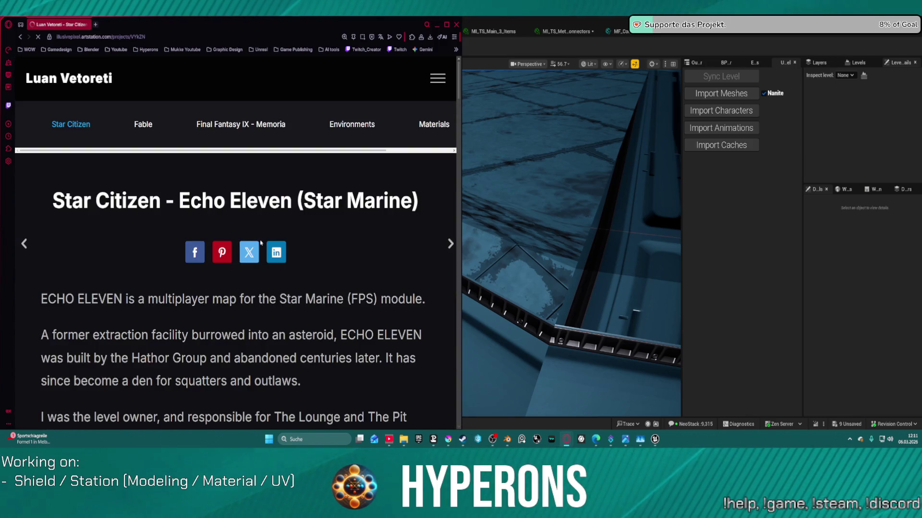
{"action": "scroll", "coordinate": [261, 245], "scroll_direction": "down", "scroll_amount": 5}
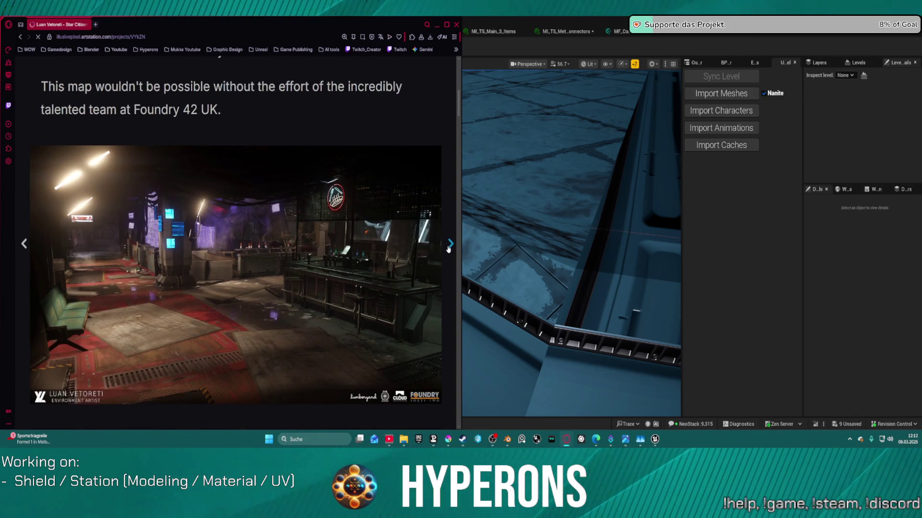
{"action": "scroll", "coordinate": [394, 249], "scroll_direction": "down", "scroll_amount": 15}
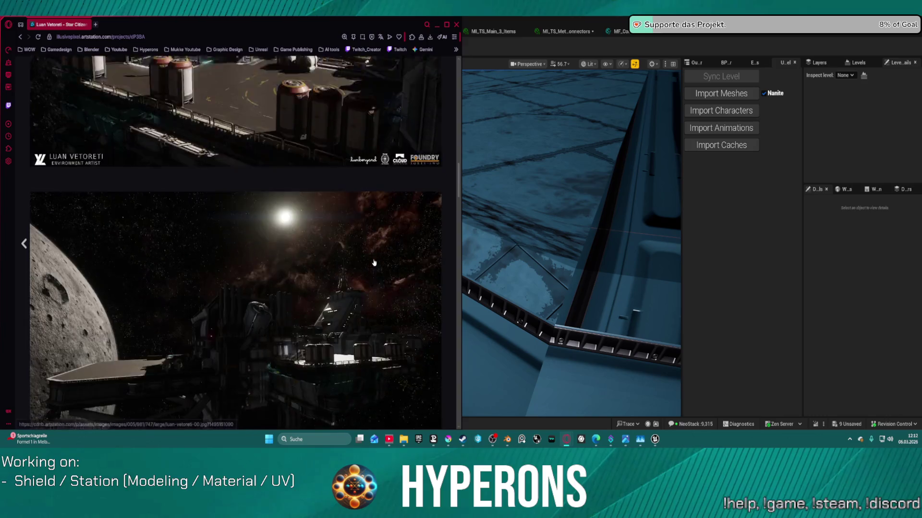
{"action": "scroll", "coordinate": [30, 237], "scroll_direction": "up", "scroll_amount": 5}
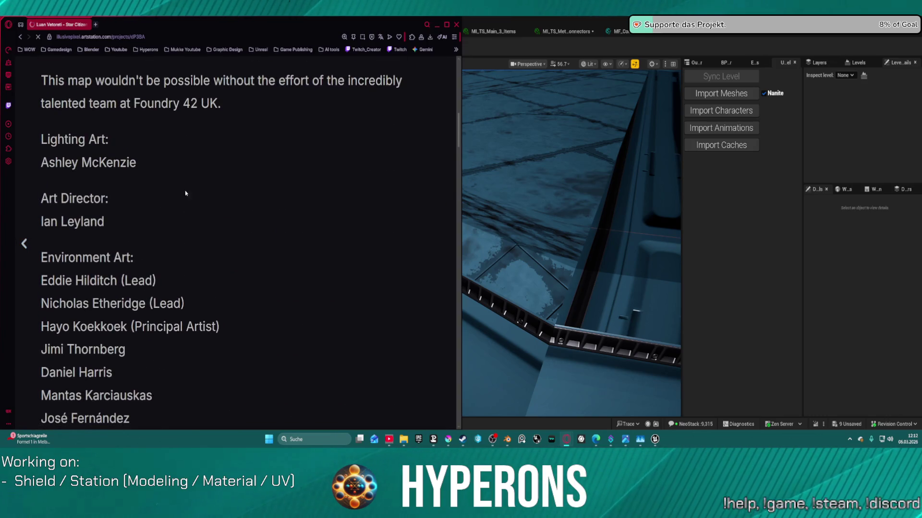
{"action": "scroll", "coordinate": [247, 181], "scroll_direction": "down", "scroll_amount": 5}
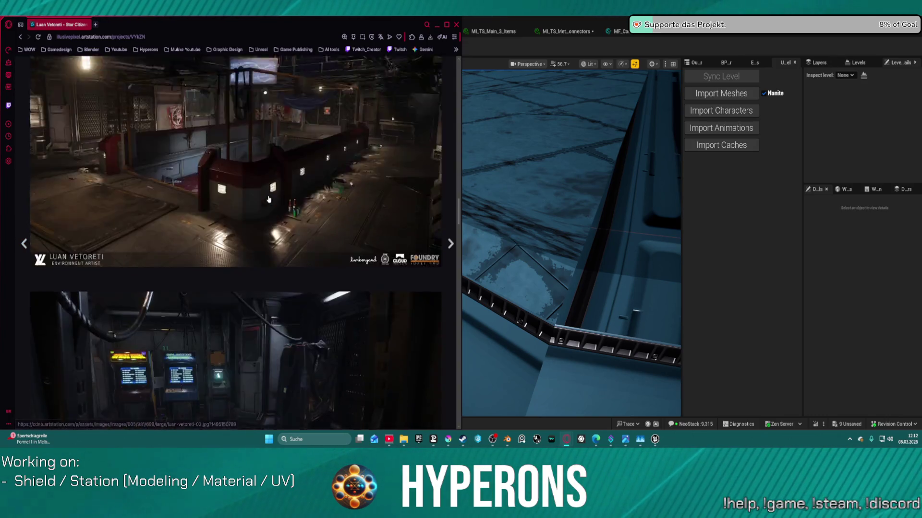
{"action": "scroll", "coordinate": [269, 200], "scroll_direction": "down", "scroll_amount": 10}
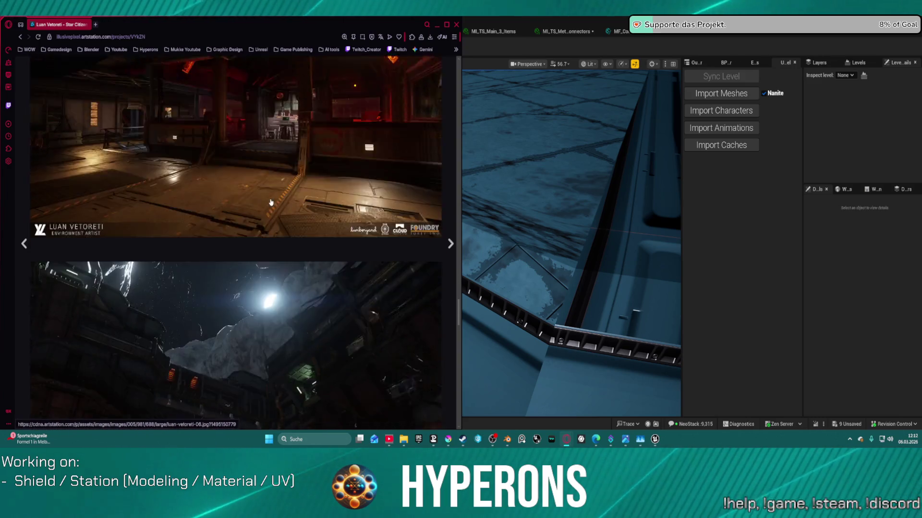
{"action": "scroll", "coordinate": [271, 202], "scroll_direction": "down", "scroll_amount": 3}
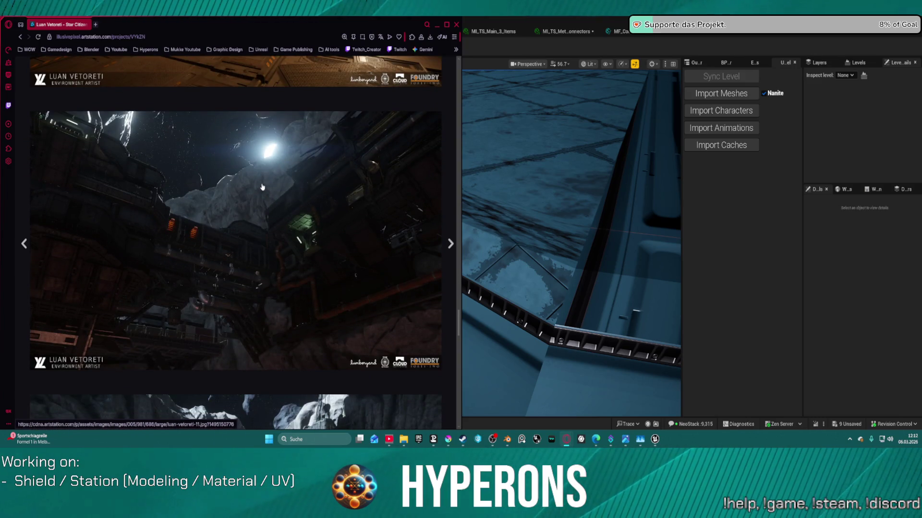
{"action": "scroll", "coordinate": [225, 196], "scroll_direction": "down", "scroll_amount": 18}
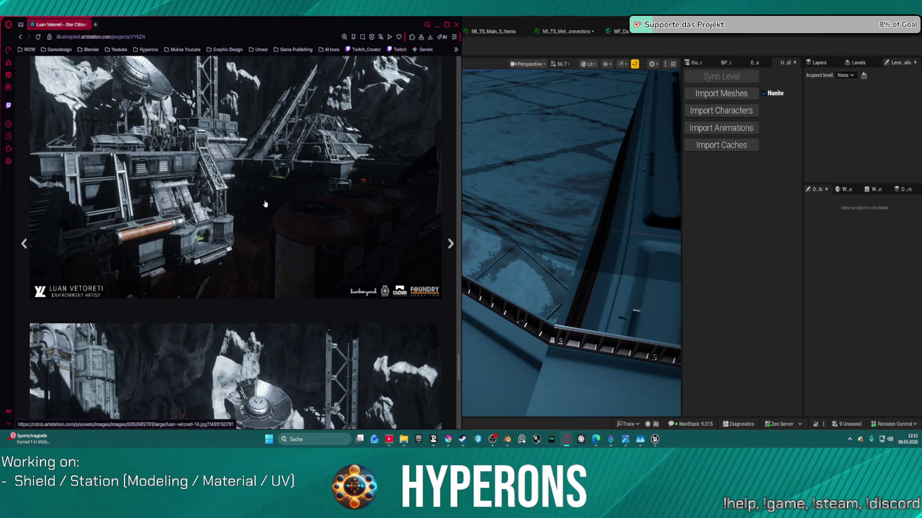
{"action": "scroll", "coordinate": [218, 212], "scroll_direction": "down", "scroll_amount": 5}
{"action": "scroll", "coordinate": [230, 224], "scroll_direction": "down", "scroll_amount": 10}
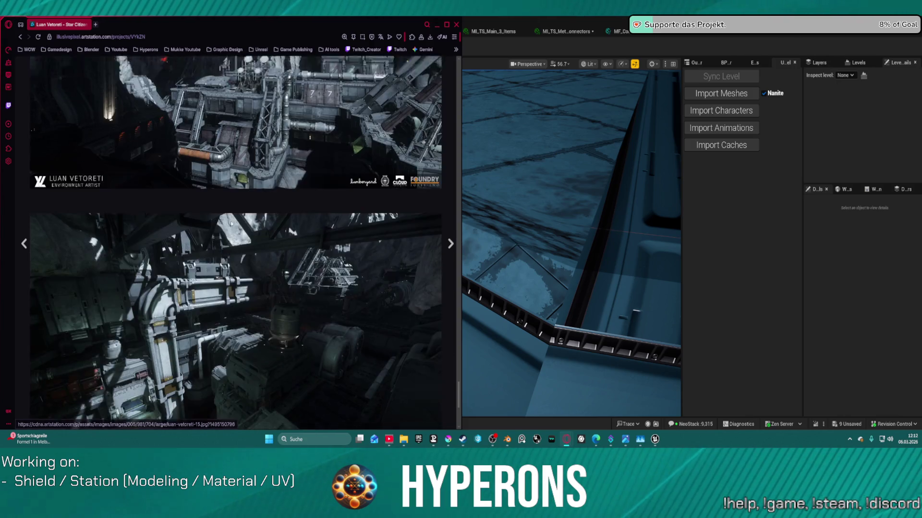
{"action": "scroll", "coordinate": [230, 211], "scroll_direction": "up", "scroll_amount": 3}
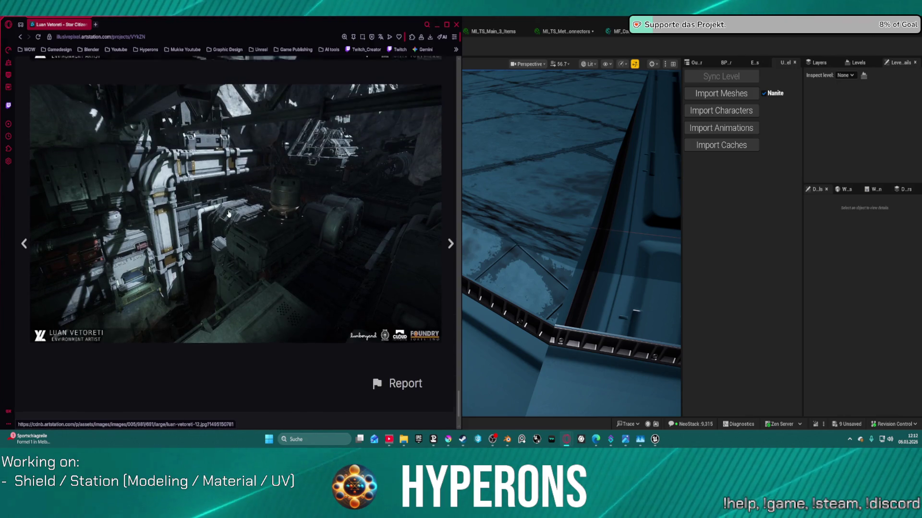
Go to the artist's previous project, then open and scroll their Star Citizen album grid.
{"action": "left_click", "coordinate": [24, 243]}
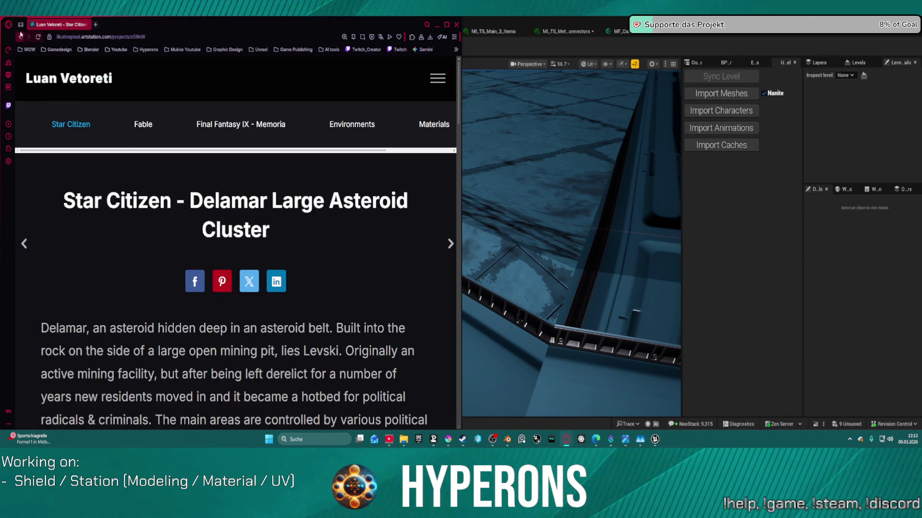
{"action": "left_click", "coordinate": [88, 124]}
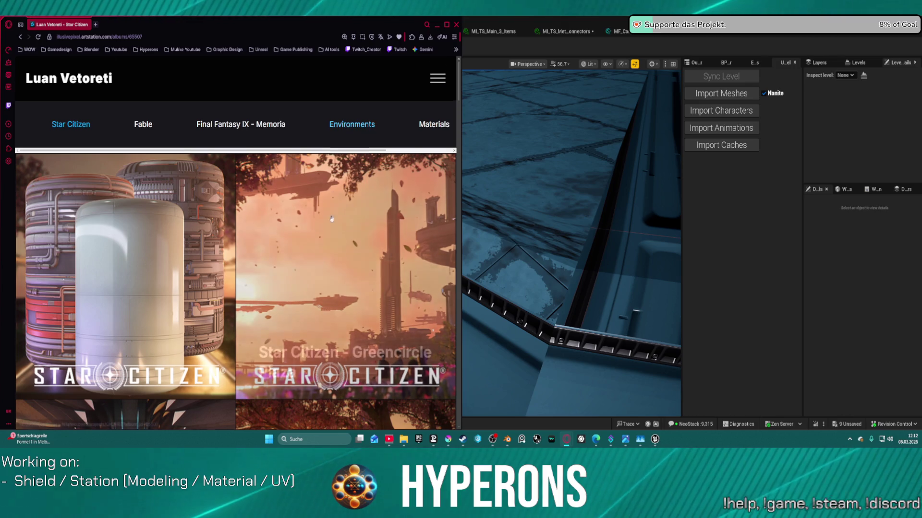
{"action": "scroll", "coordinate": [328, 245], "scroll_direction": "down", "scroll_amount": 10}
{"action": "scroll", "coordinate": [323, 231], "scroll_direction": "down", "scroll_amount": 10}
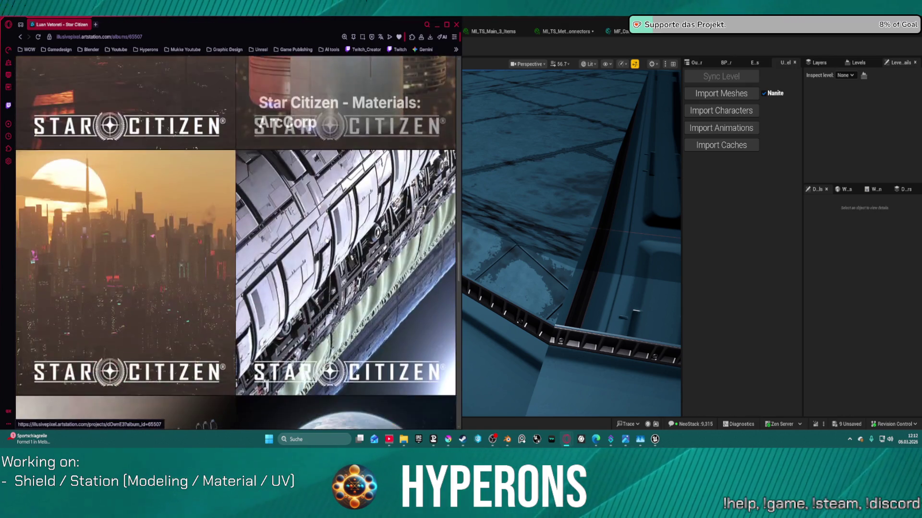
{"action": "scroll", "coordinate": [313, 221], "scroll_direction": "down", "scroll_amount": 10}
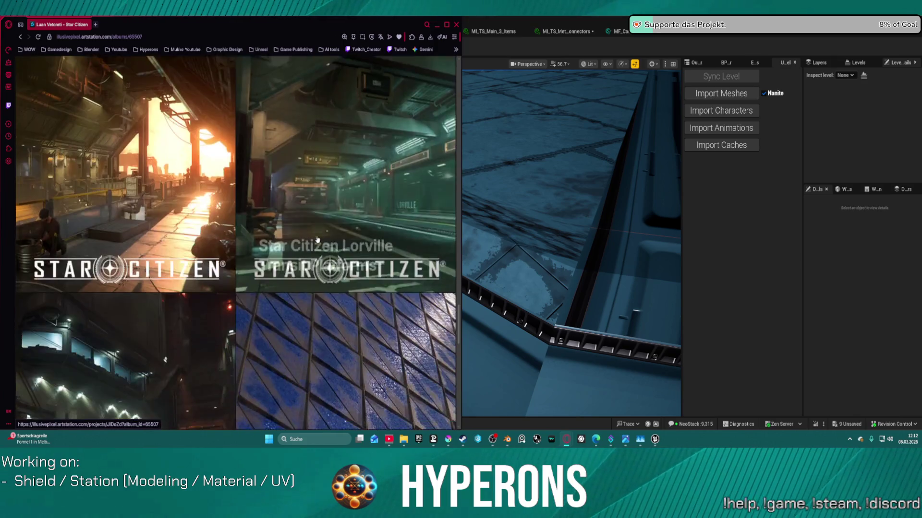
{"action": "left_click", "coordinate": [146, 50]}
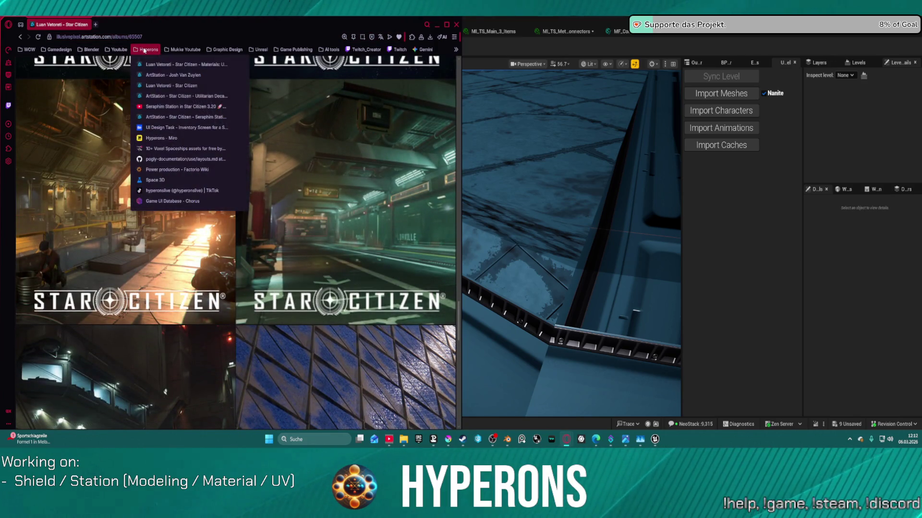
Open the second artist's bookmarked portfolio and scroll its Star Citizen and CyberRunner thumbnails.
{"action": "left_click", "coordinate": [187, 85]}
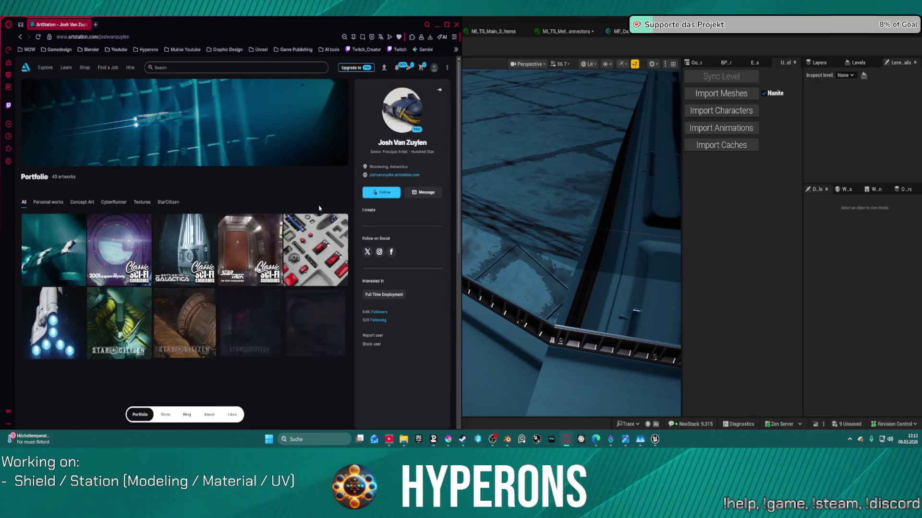
{"action": "scroll", "coordinate": [219, 241], "scroll_direction": "down", "scroll_amount": 2}
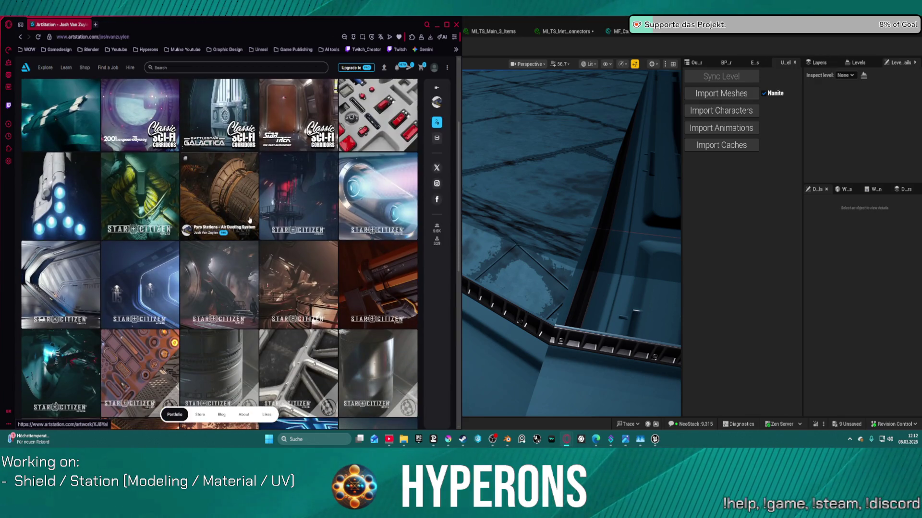
{"action": "scroll", "coordinate": [249, 221], "scroll_direction": "down", "scroll_amount": 7}
{"action": "scroll", "coordinate": [281, 201], "scroll_direction": "up", "scroll_amount": 5}
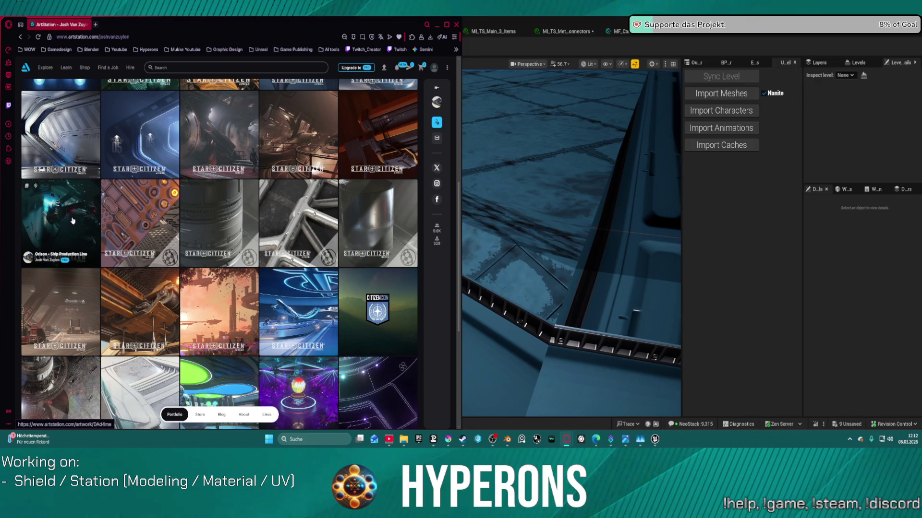
{"action": "scroll", "coordinate": [290, 216], "scroll_direction": "down", "scroll_amount": 5}
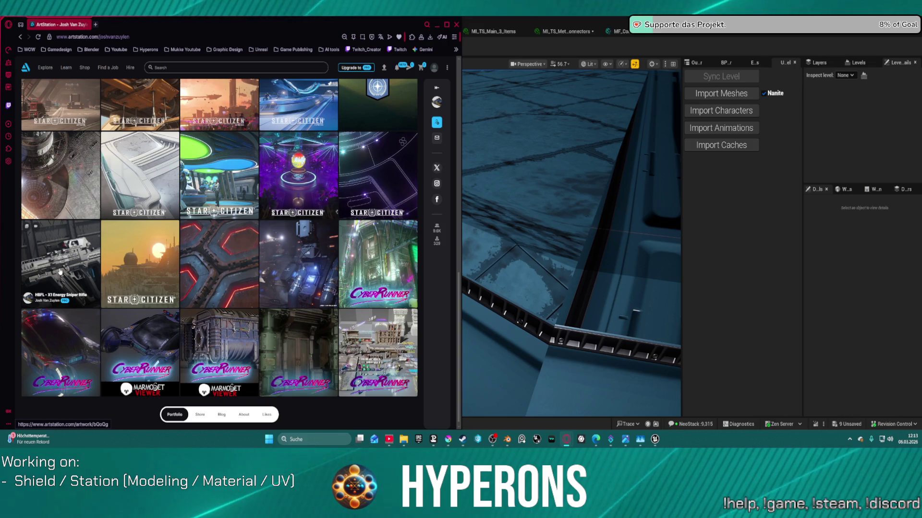
{"action": "scroll", "coordinate": [250, 295], "scroll_direction": "down", "scroll_amount": 1}
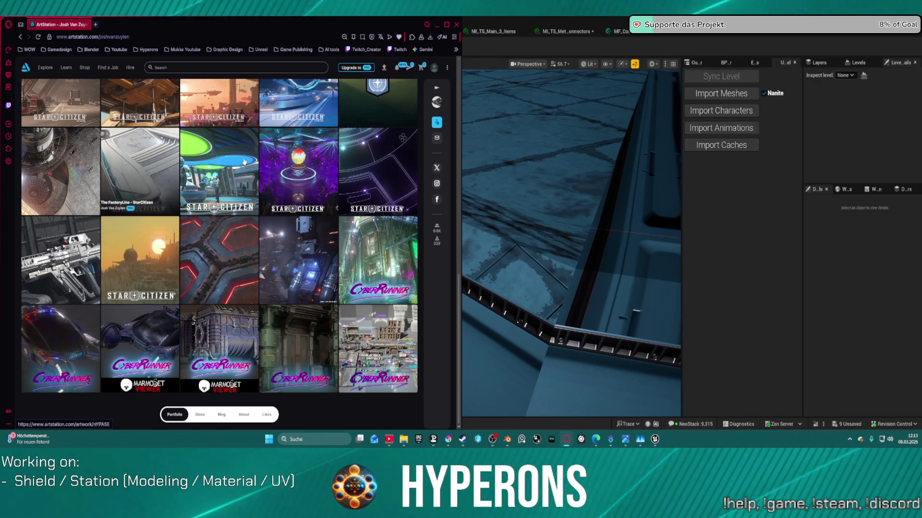
{"action": "scroll", "coordinate": [313, 158], "scroll_direction": "up", "scroll_amount": 3}
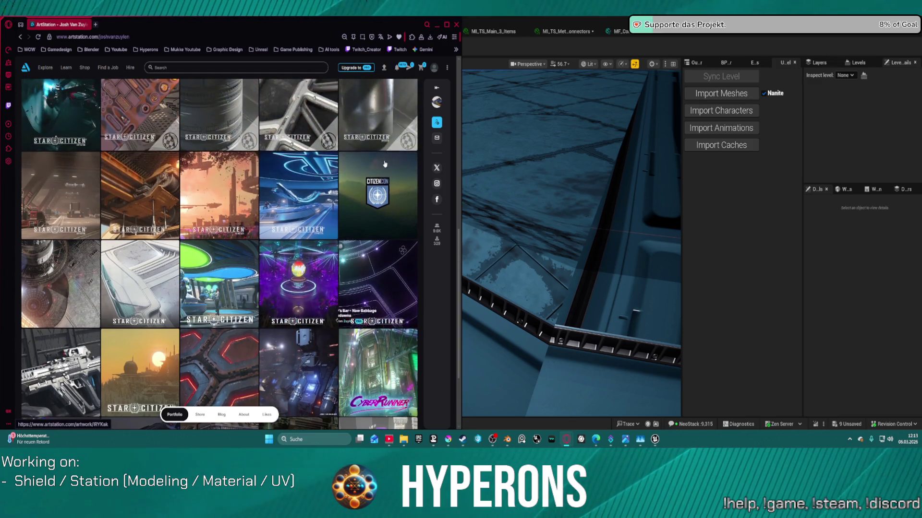
{"action": "scroll", "coordinate": [299, 184], "scroll_direction": "up", "scroll_amount": 2}
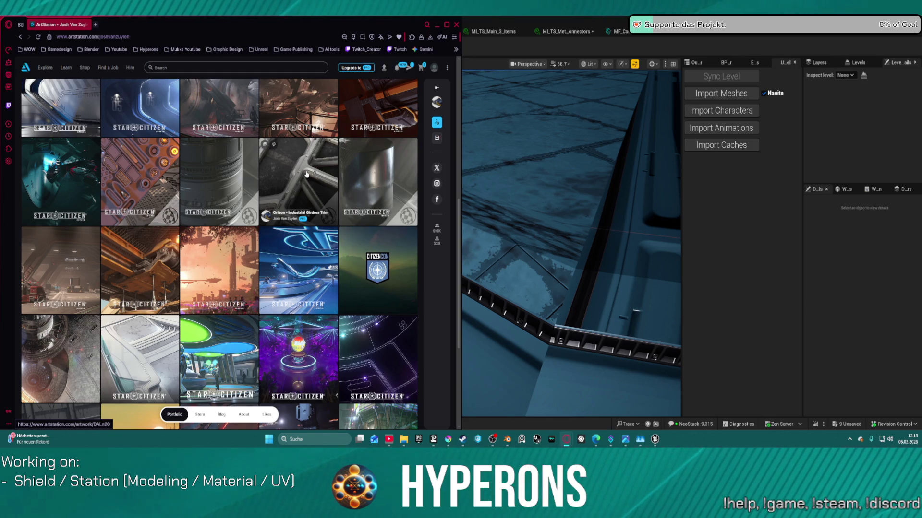
{"action": "left_click_drag", "start_coordinate": [317, 170], "coordinate": [359, 117]}
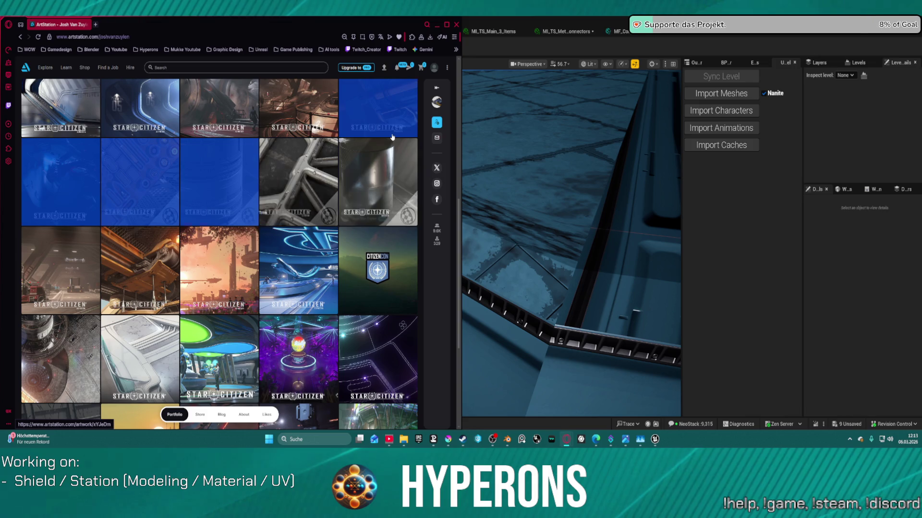
Open the Orison - Industrial Girders Trim artwork, scroll its images, and bring Unreal back in front.
{"action": "left_click", "coordinate": [359, 117]}
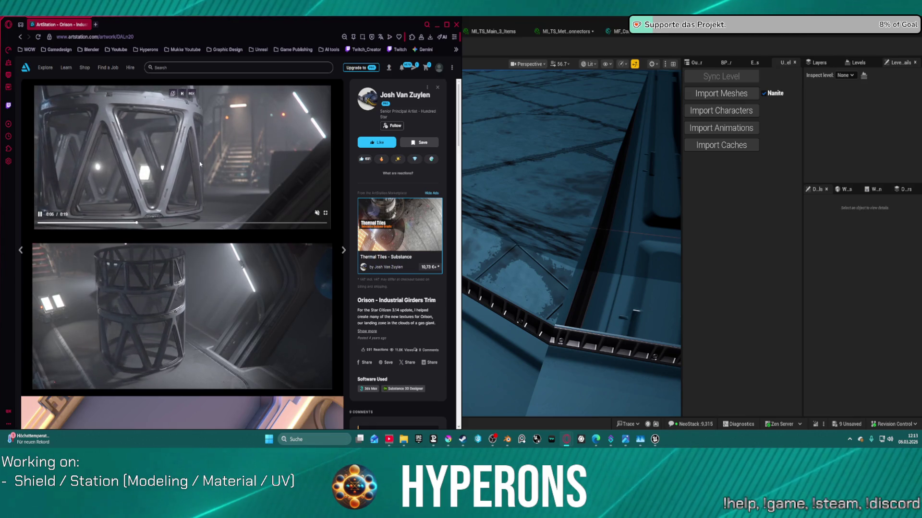
{"action": "scroll", "coordinate": [173, 300], "scroll_direction": "down", "scroll_amount": 10}
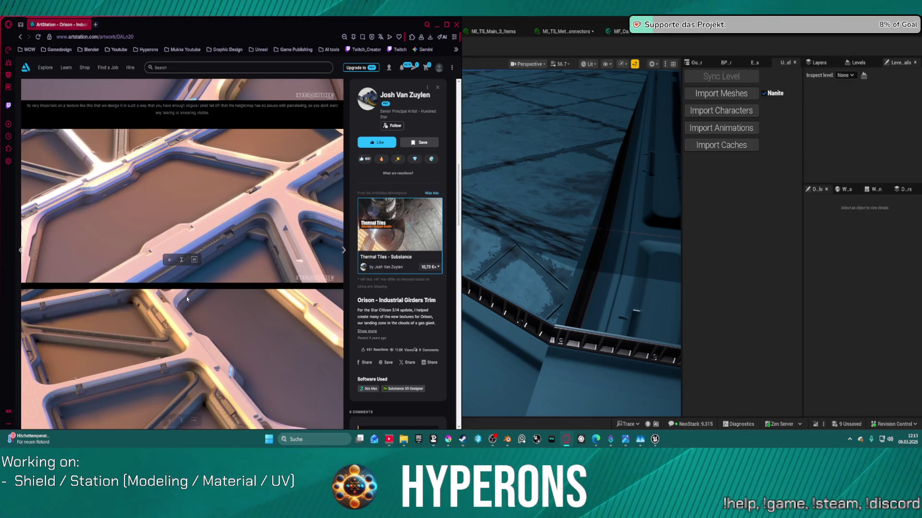
{"action": "scroll", "coordinate": [188, 286], "scroll_direction": "down", "scroll_amount": 3}
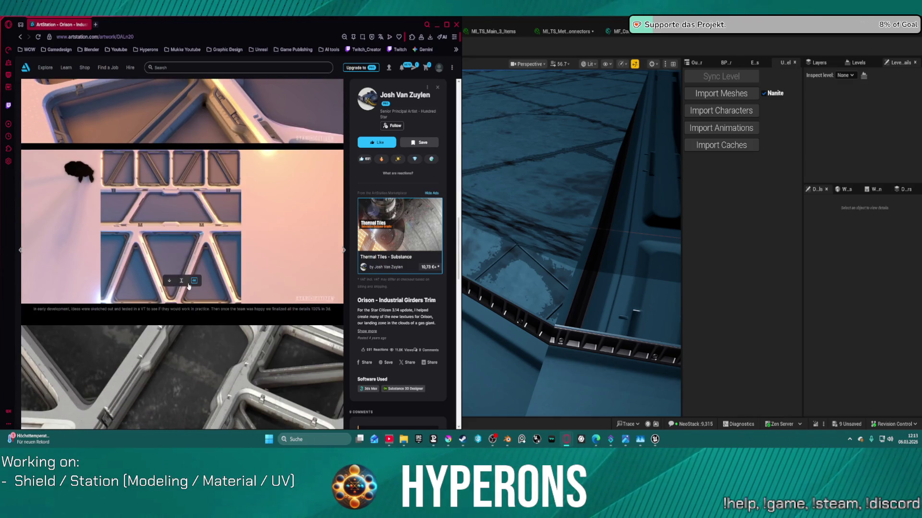
{"action": "scroll", "coordinate": [188, 286], "scroll_direction": "down", "scroll_amount": 5}
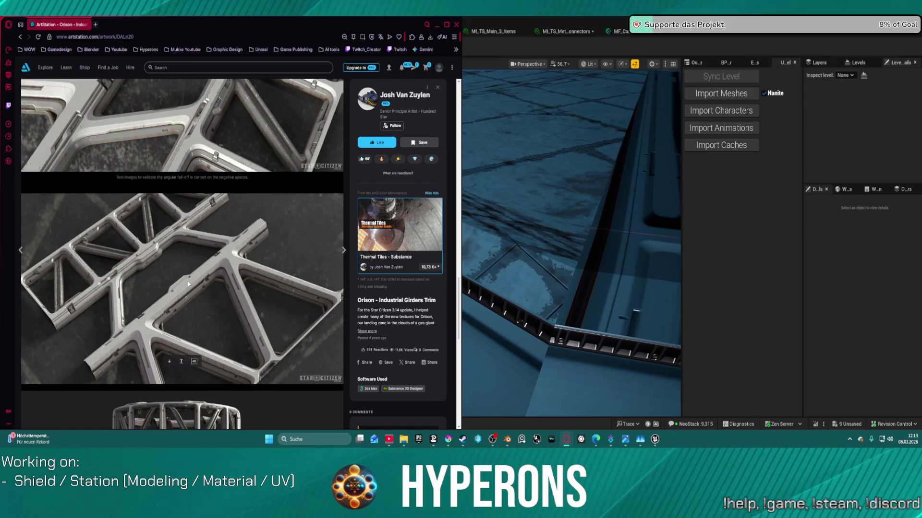
{"action": "scroll", "coordinate": [188, 284], "scroll_direction": "down", "scroll_amount": 10}
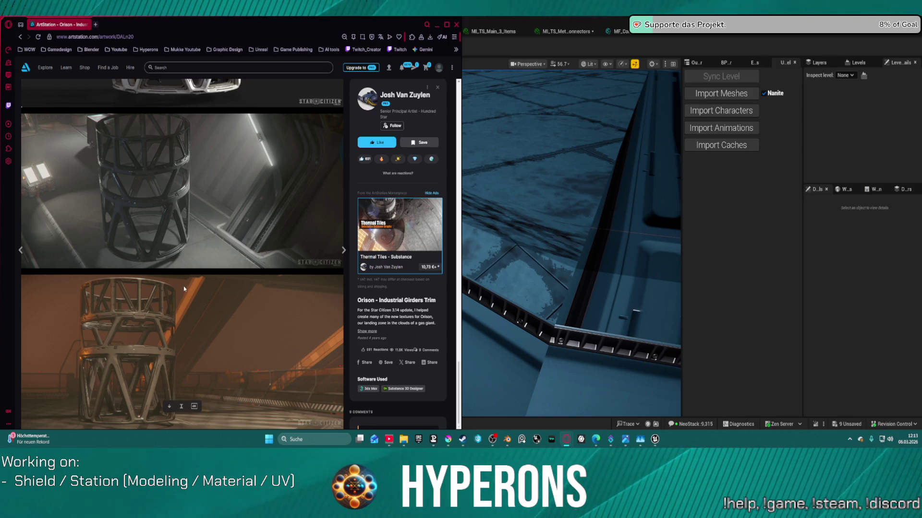
{"action": "scroll", "coordinate": [183, 286], "scroll_direction": "up", "scroll_amount": 3}
{"action": "scroll", "coordinate": [179, 284], "scroll_direction": "down", "scroll_amount": 3}
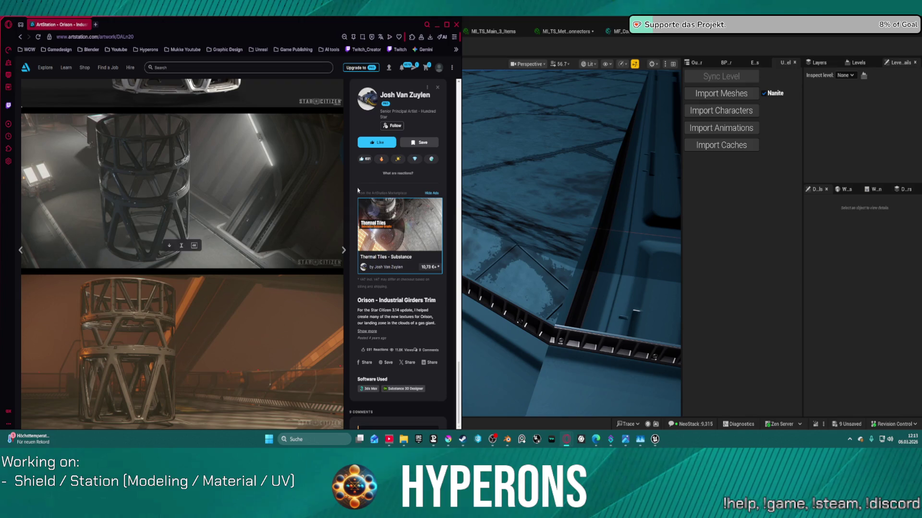
{"action": "left_click", "coordinate": [481, 50]}
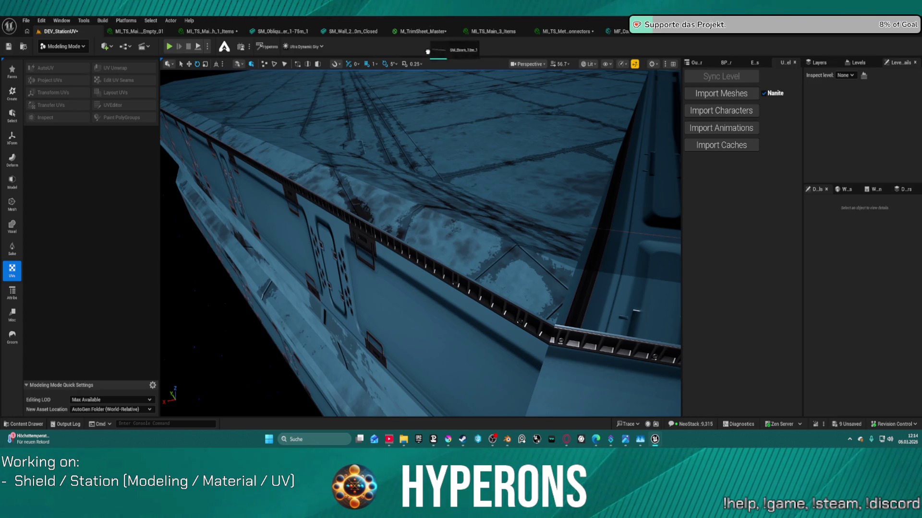
Drag SM_Beam_13m_1 into the DEV_StationUV level, frame it with F, and open its mesh editor.
{"action": "mouse_move", "coordinate": [452, 48]}
{"action": "left_mouse_down"}
{"action": "mouse_move", "coordinate": [438, 197]}
{"action": "mouse_move", "coordinate": [483, 204]}
{"action": "mouse_move", "coordinate": [494, 236]}
{"action": "mouse_move", "coordinate": [452, 192]}
{"action": "mouse_move", "coordinate": [413, 226]}
{"action": "mouse_move", "coordinate": [393, 271]}
{"action": "mouse_move", "coordinate": [428, 190]}
{"action": "mouse_move", "coordinate": [414, 183]}
{"action": "mouse_move", "coordinate": [422, 206]}
{"action": "left_mouse_up"}
{"action": "scroll", "coordinate": [399, 262], "scroll_direction": "down", "scroll_amount": 2}
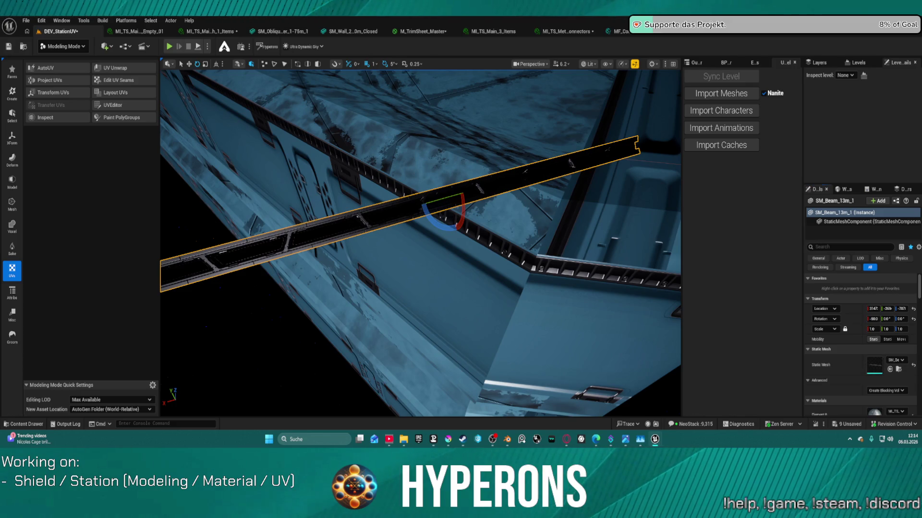
{"action": "key", "text": "f"}
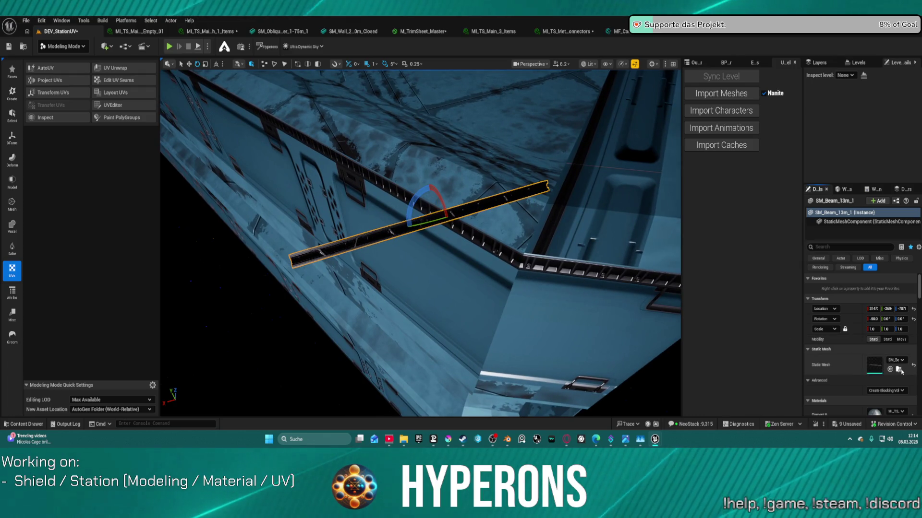
{"action": "double_click", "coordinate": [377, 230]}
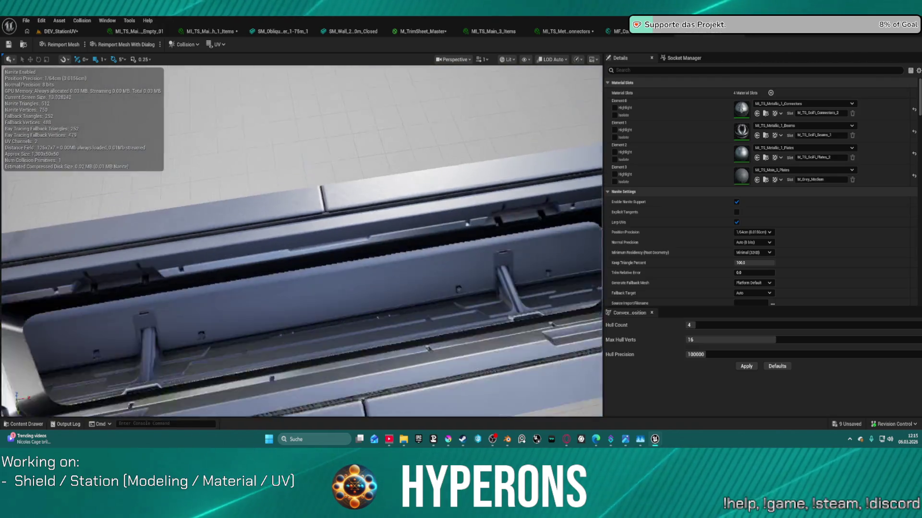
Orbit the beam preview to view the rail head-on, then switch to MF_Color_Index_Decode.
{"action": "mouse_move", "coordinate": [302, 240]}
{"action": "left_mouse_down"}
{"action": "mouse_move", "coordinate": [260, 246]}
{"action": "mouse_move", "coordinate": [308, 230]}
{"action": "mouse_move", "coordinate": [331, 188]}
{"action": "mouse_move", "coordinate": [336, 206]}
{"action": "mouse_move", "coordinate": [365, 220]}
{"action": "mouse_move", "coordinate": [381, 254]}
{"action": "mouse_move", "coordinate": [383, 239]}
{"action": "left_mouse_up"}
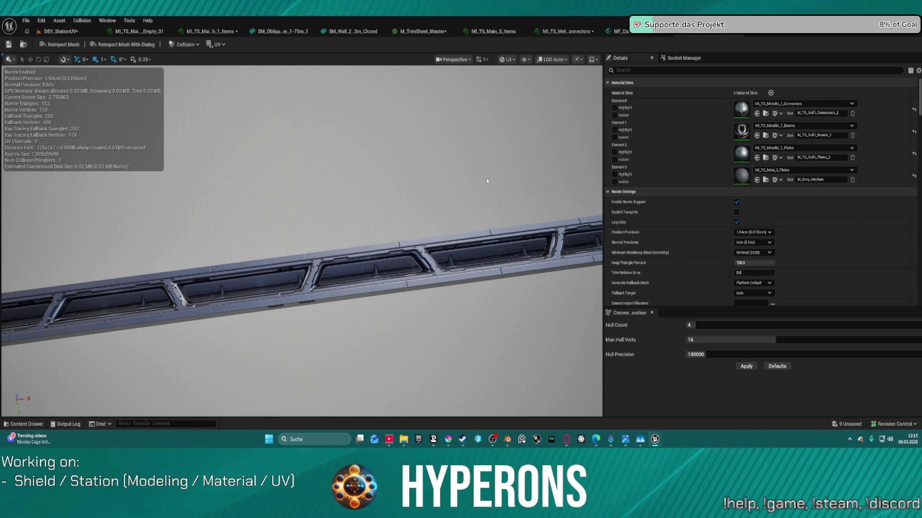
{"action": "left_click", "coordinate": [670, 32]}
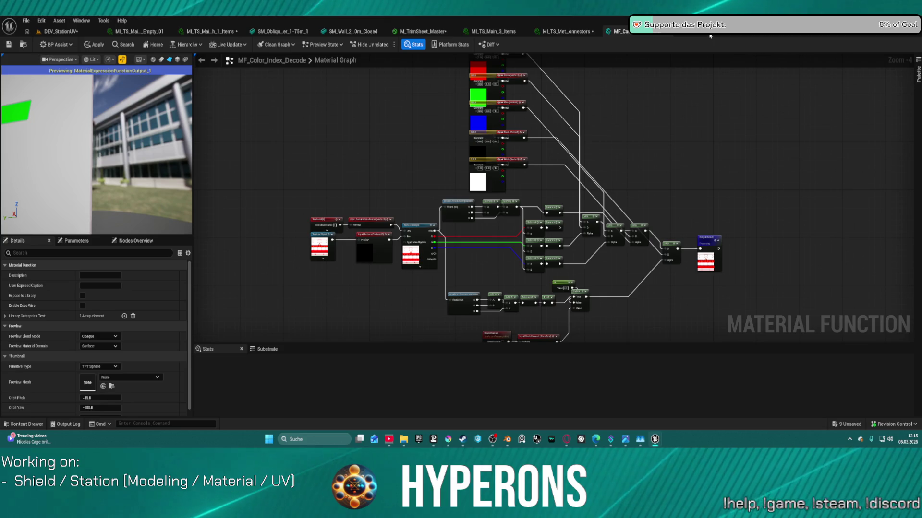
Apply the MF_Color_Index_Decode edits and close the function editors to return to MI_TS_Main_3_Items.
{"action": "left_click", "coordinate": [665, 31]}
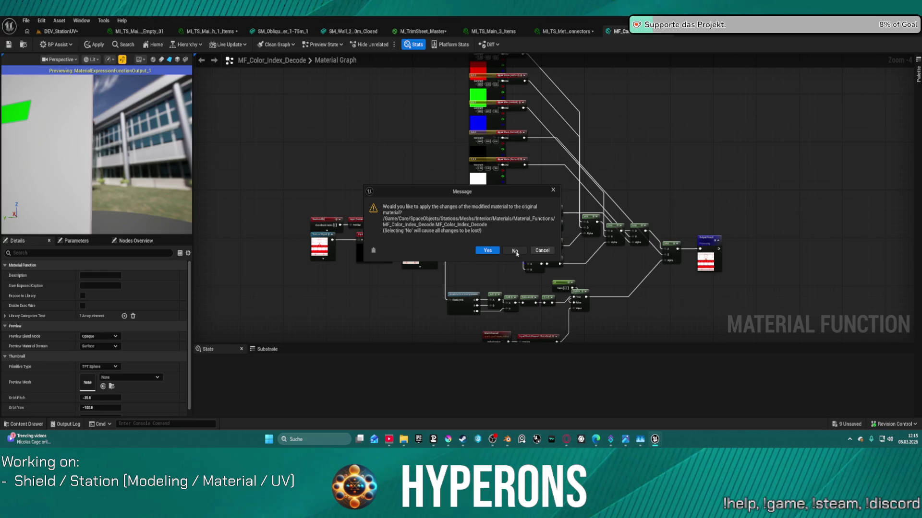
{"action": "left_click", "coordinate": [488, 250]}
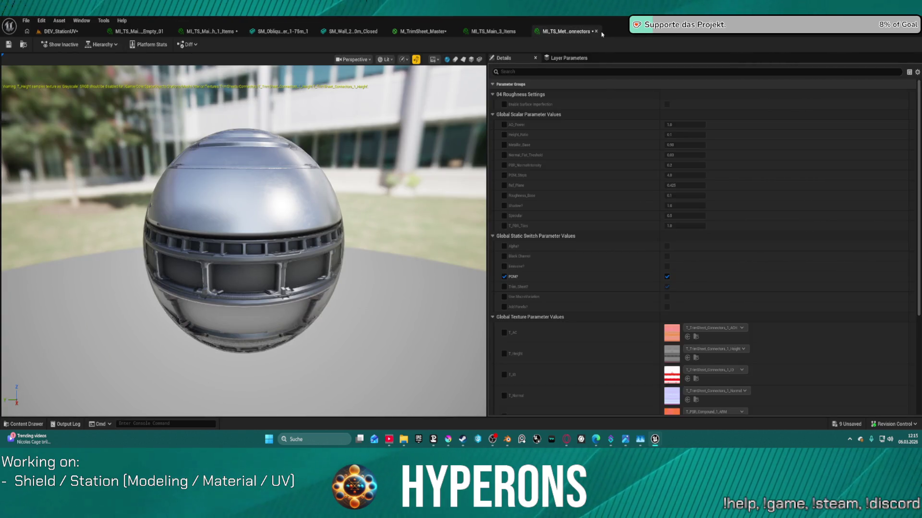
{"action": "left_click", "coordinate": [596, 31]}
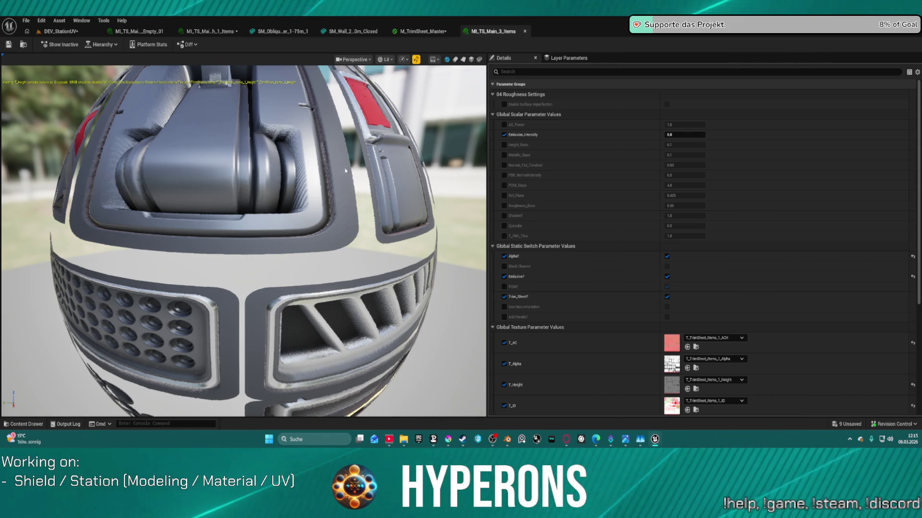
Preview MI_TS_Main_3_Beams on a flat plane and orbit and zoom around it.
{"action": "scroll", "coordinate": [315, 177], "scroll_direction": "down", "scroll_amount": 5}
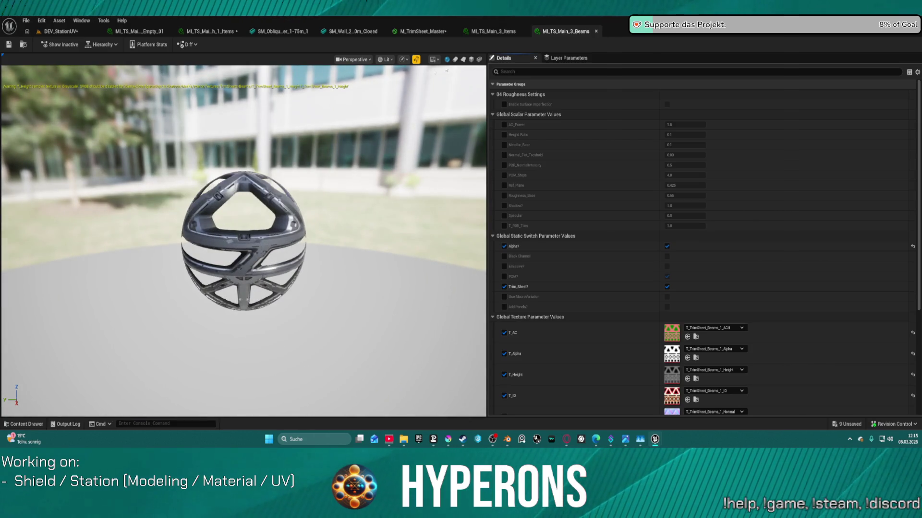
{"action": "left_click", "coordinate": [471, 60]}
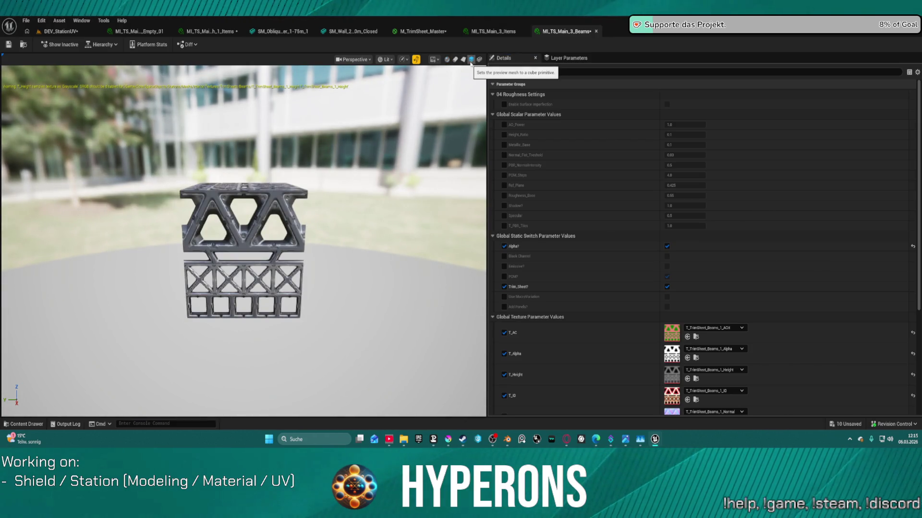
{"action": "scroll", "coordinate": [281, 245], "scroll_direction": "up", "scroll_amount": 4}
{"action": "scroll", "coordinate": [281, 245], "scroll_direction": "down", "scroll_amount": 1}
{"action": "mouse_move", "coordinate": [281, 245]}
{"action": "left_mouse_down"}
{"action": "mouse_move", "coordinate": [279, 105]}
{"action": "mouse_move", "coordinate": [279, 139]}
{"action": "mouse_move", "coordinate": [307, 135]}
{"action": "mouse_move", "coordinate": [226, 146]}
{"action": "mouse_move", "coordinate": [334, 181]}
{"action": "left_mouse_up"}
{"action": "scroll", "coordinate": [331, 192], "scroll_direction": "up", "scroll_amount": 6}
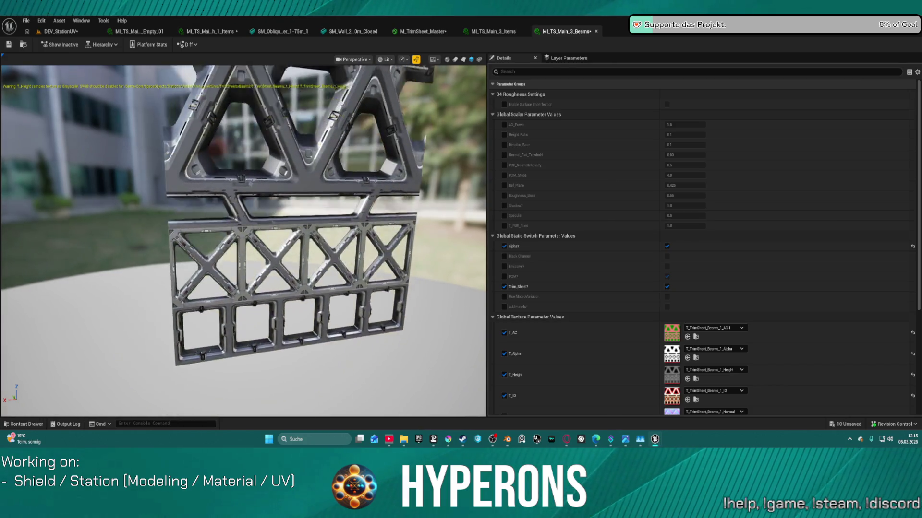
{"action": "scroll", "coordinate": [322, 221], "scroll_direction": "down", "scroll_amount": 4}
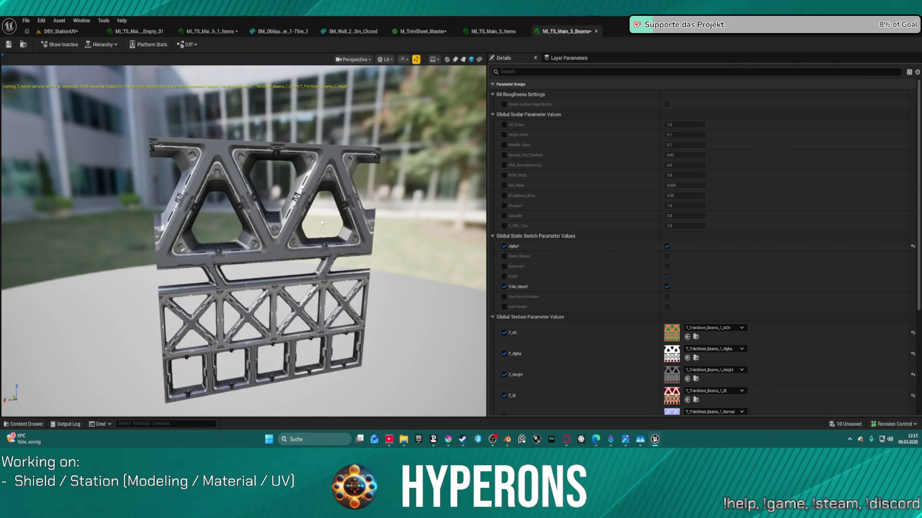
{"action": "scroll", "coordinate": [322, 222], "scroll_direction": "up", "scroll_amount": 4}
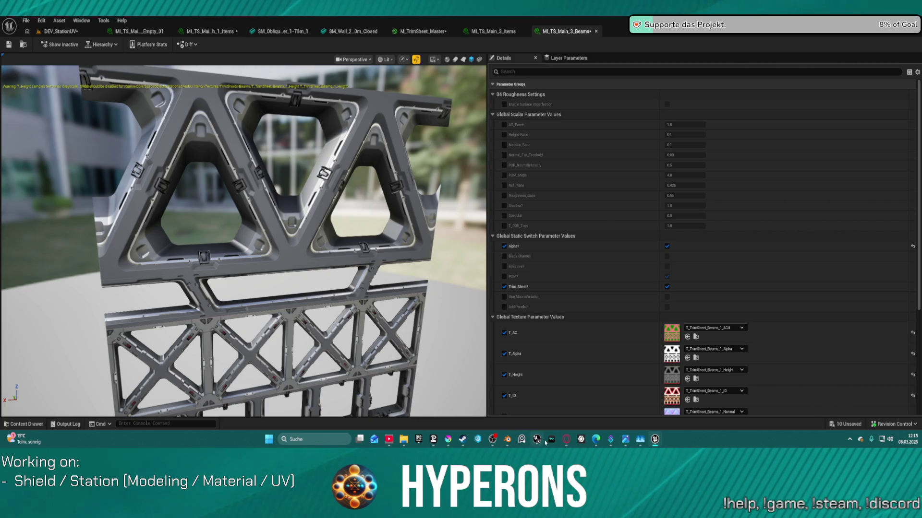
{"action": "mouse_move", "coordinate": [568, 441]}
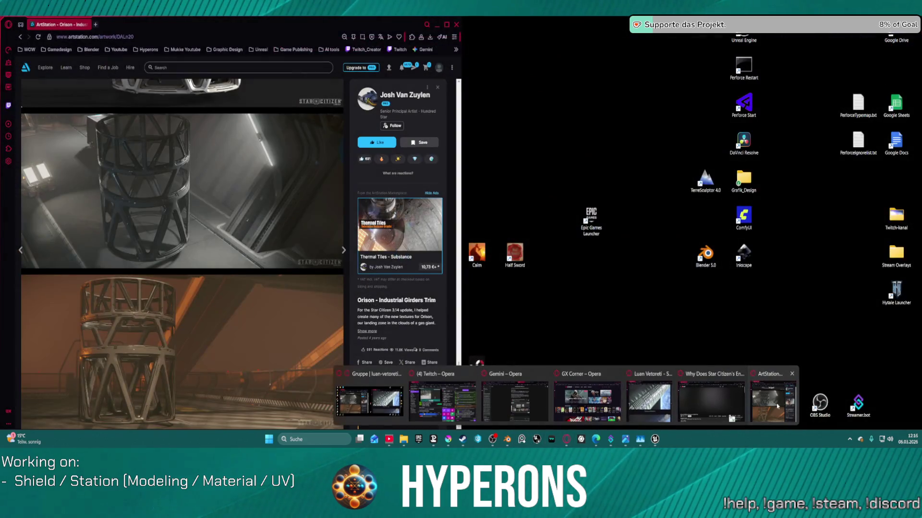
Snap the Orison Industrial Girders Trim page to the right half, with Unreal filling the left.
{"action": "left_click", "coordinate": [759, 402]}
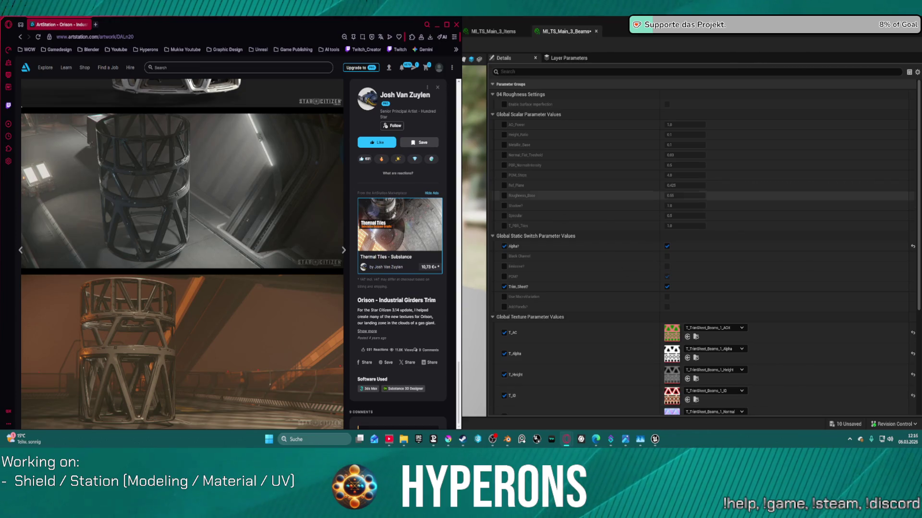
{"action": "mouse_move", "coordinate": [240, 24]}
{"action": "left_mouse_down"}
{"action": "mouse_move", "coordinate": [291, 35]}
{"action": "mouse_move", "coordinate": [528, 27]}
{"action": "mouse_move", "coordinate": [552, 5]}
{"action": "left_mouse_up"}
{"action": "key", "text": "super+Down"}
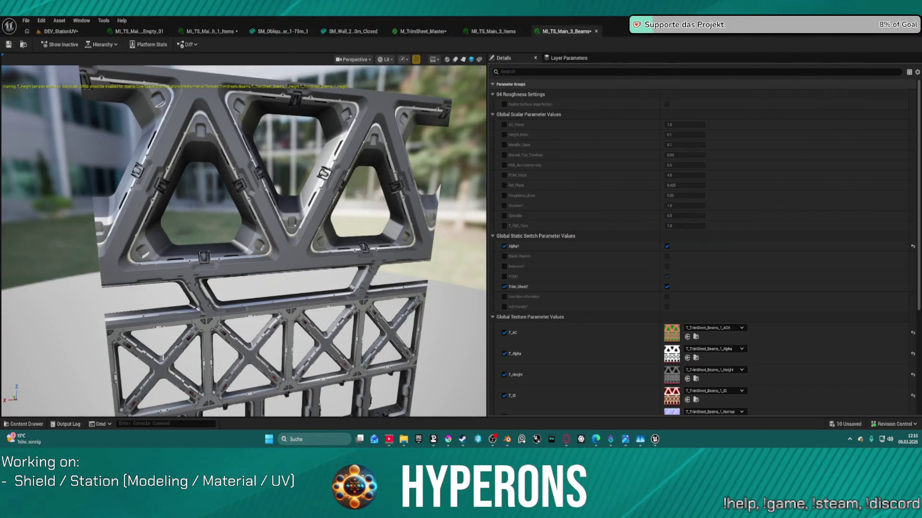
{"action": "key", "text": "super+Up"}
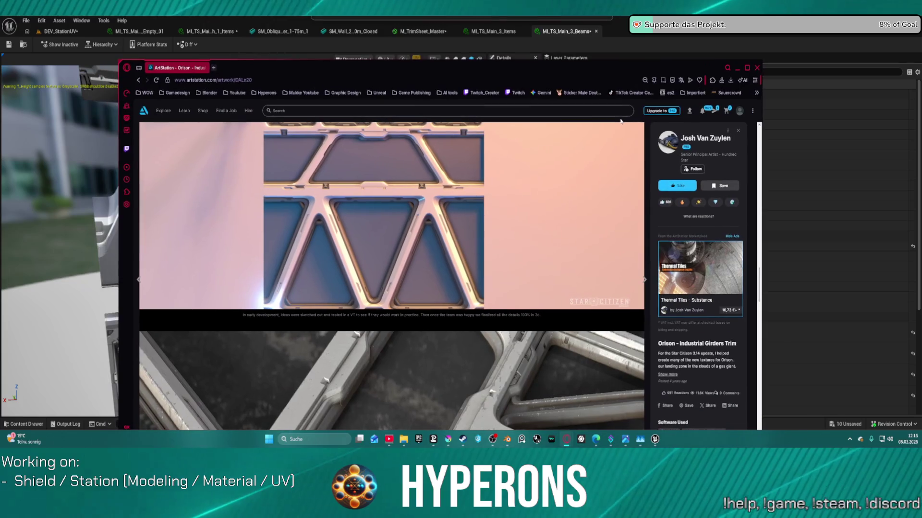
{"action": "key", "text": "super+Right"}
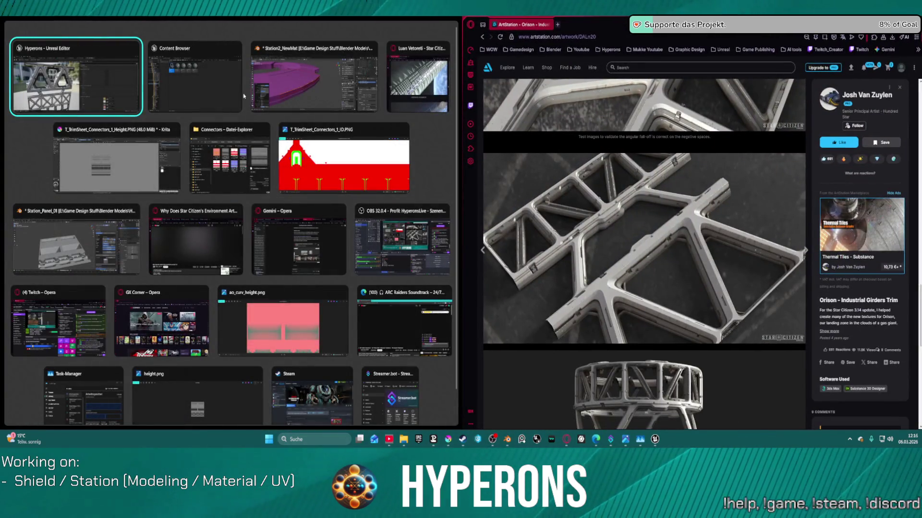
{"action": "left_click", "coordinate": [96, 79]}
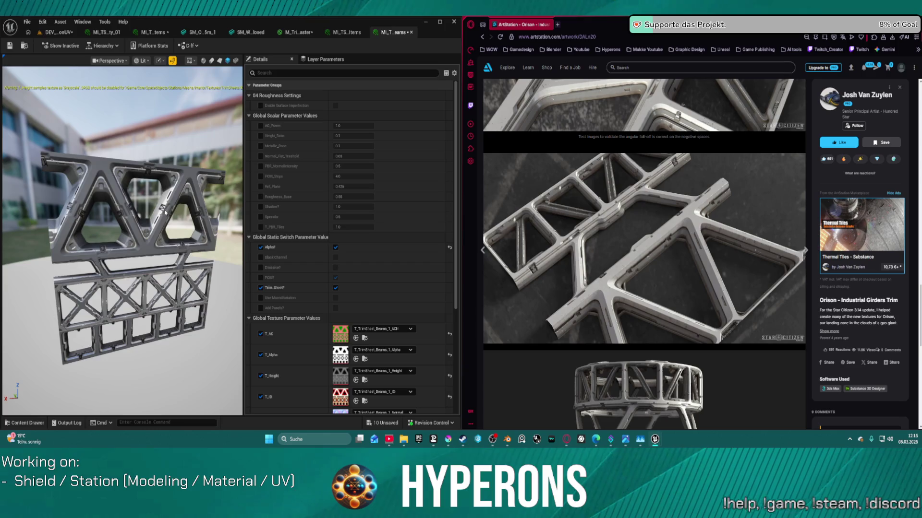
Frame the Beams trim plane and hide the environment background for a black backdrop.
{"action": "key", "text": "f"}
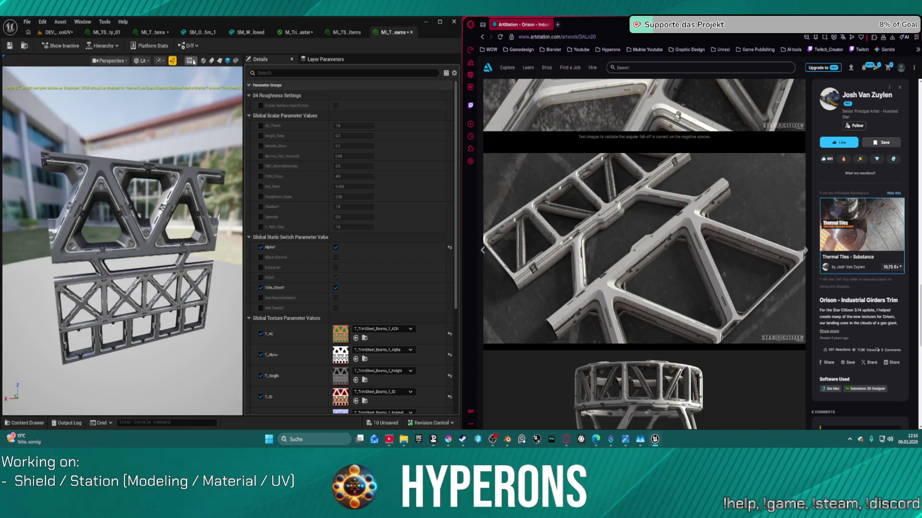
{"action": "left_click", "coordinate": [194, 61]}
{"action": "left_click", "coordinate": [198, 108]}
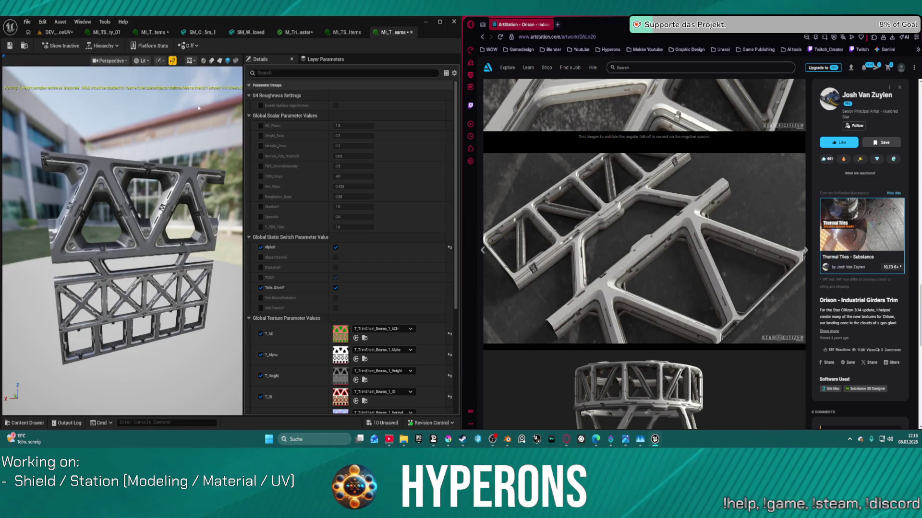
{"action": "scroll", "coordinate": [123, 240], "scroll_direction": "up", "scroll_amount": 5}
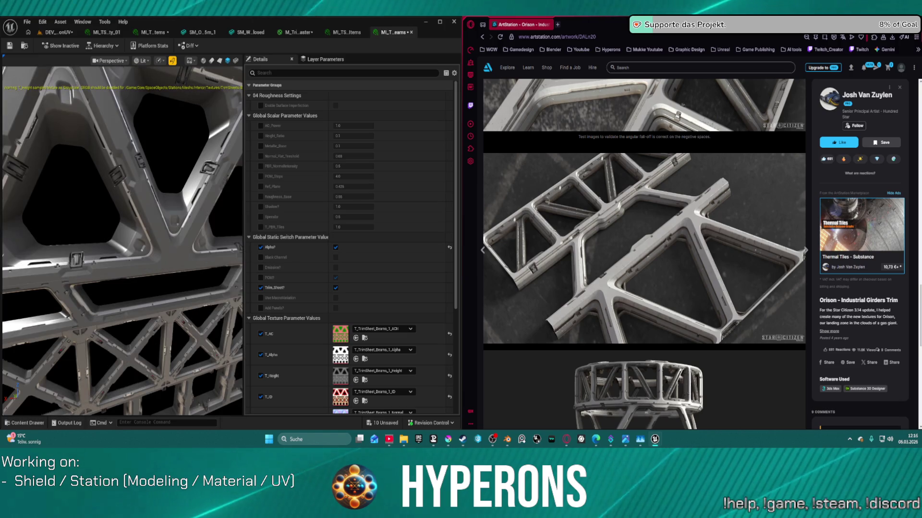
{"action": "scroll", "coordinate": [122, 240], "scroll_direction": "up", "scroll_amount": 3}
{"action": "scroll", "coordinate": [122, 240], "scroll_direction": "up", "scroll_amount": 2}
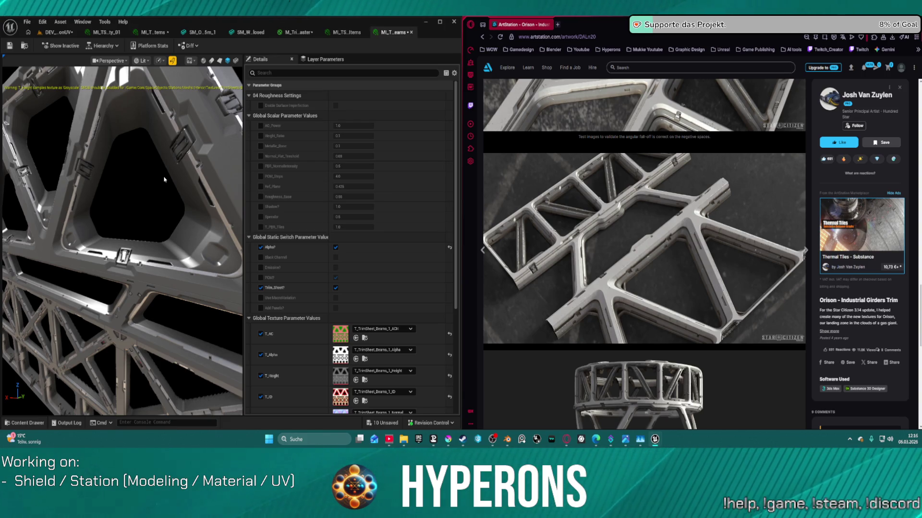
{"action": "scroll", "coordinate": [168, 157], "scroll_direction": "down", "scroll_amount": 5}
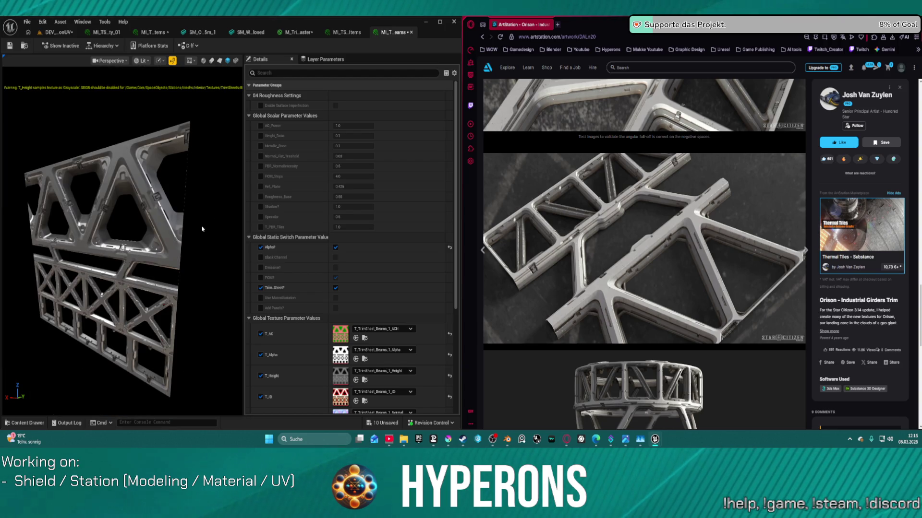
{"action": "scroll", "coordinate": [631, 312], "scroll_direction": "down", "scroll_amount": 4}
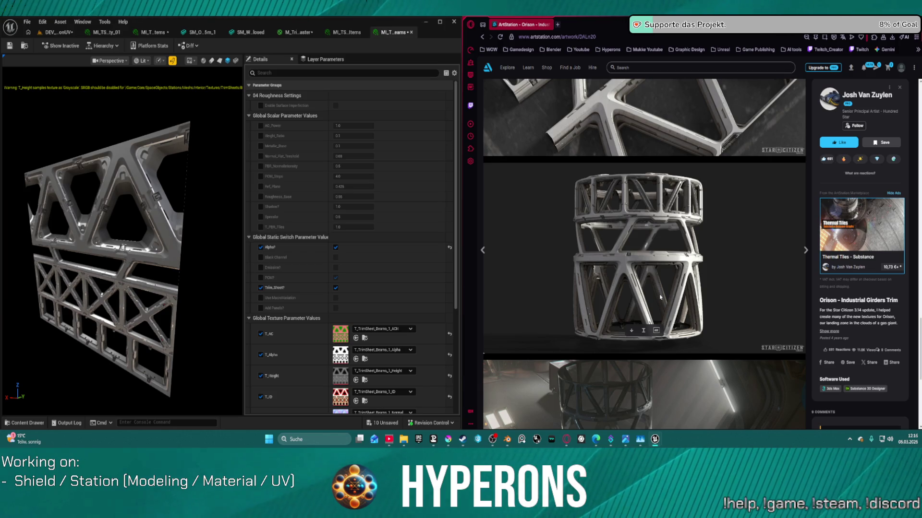
{"action": "scroll", "coordinate": [660, 297], "scroll_direction": "down", "scroll_amount": 5}
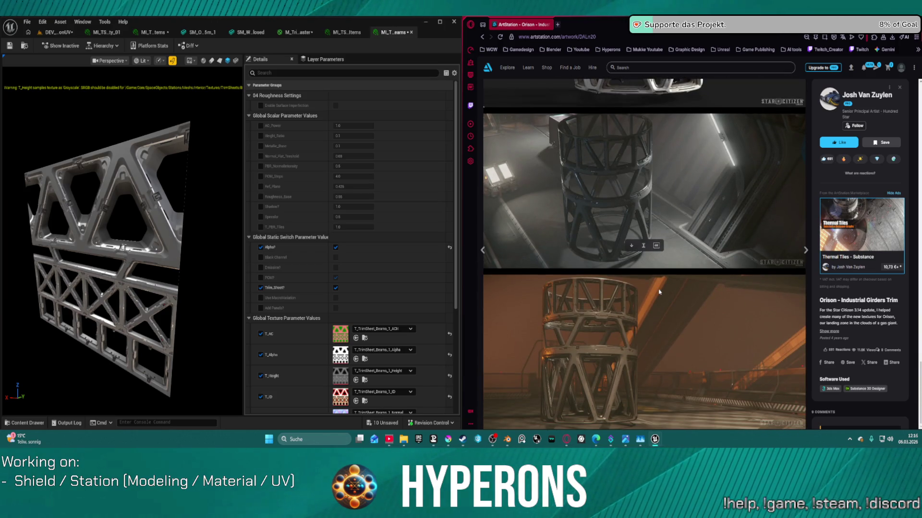
{"action": "scroll", "coordinate": [643, 247], "scroll_direction": "up", "scroll_amount": 5}
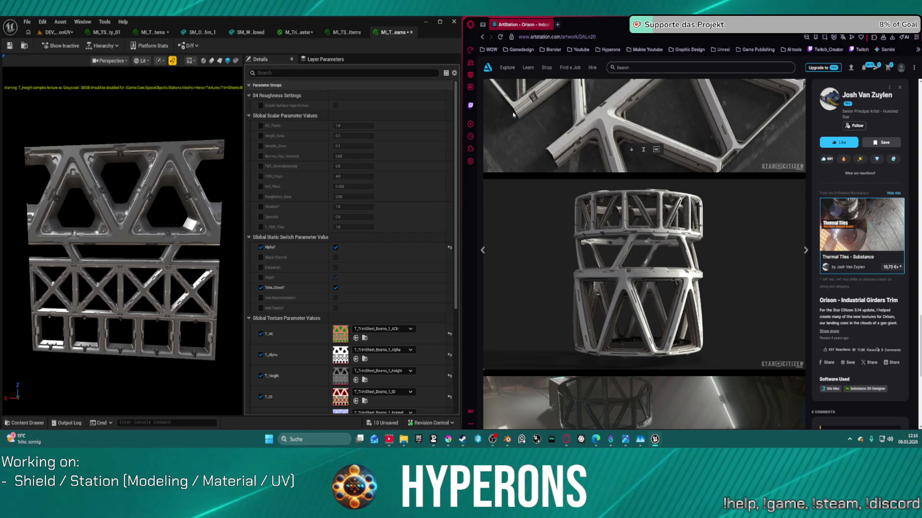
Check the material on a cylinder, return to the plane, and switch POM? off.
{"action": "left_click", "coordinate": [203, 60]}
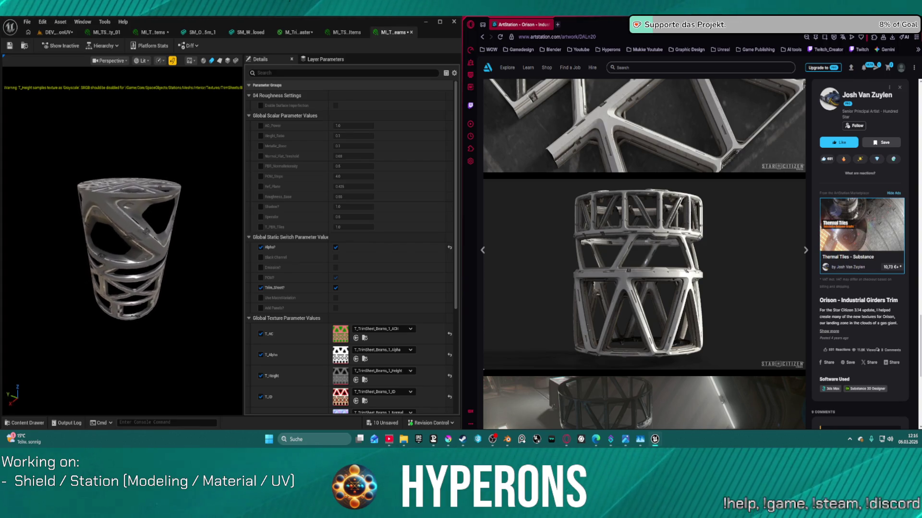
{"action": "left_click_drag", "start_coordinate": [125, 250], "coordinate": [172, 239]}
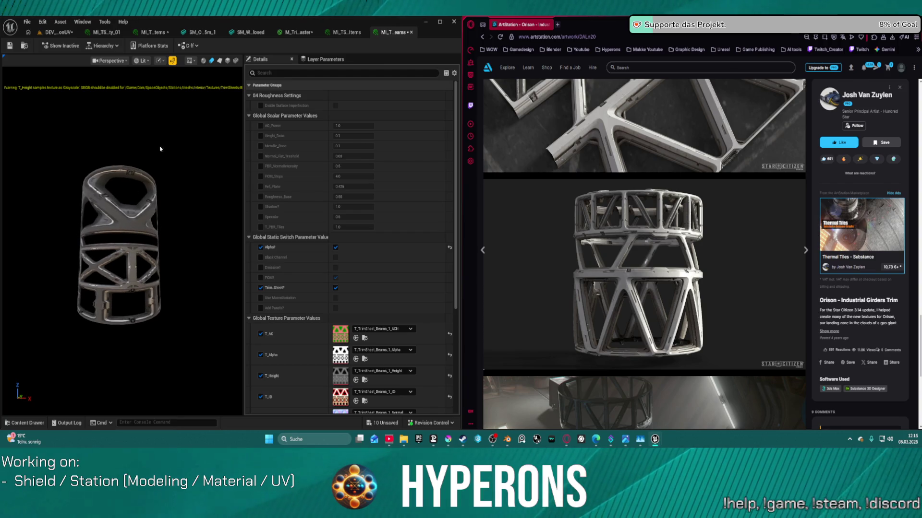
{"action": "left_click", "coordinate": [229, 61]}
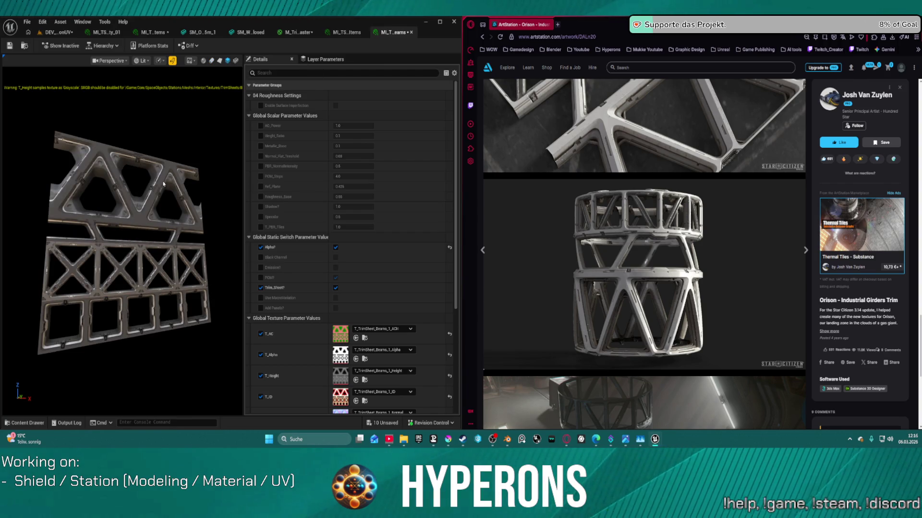
{"action": "mouse_move", "coordinate": [120, 240]}
{"action": "left_mouse_down"}
{"action": "mouse_move", "coordinate": [163, 240]}
{"action": "mouse_move", "coordinate": [144, 240]}
{"action": "left_mouse_up"}
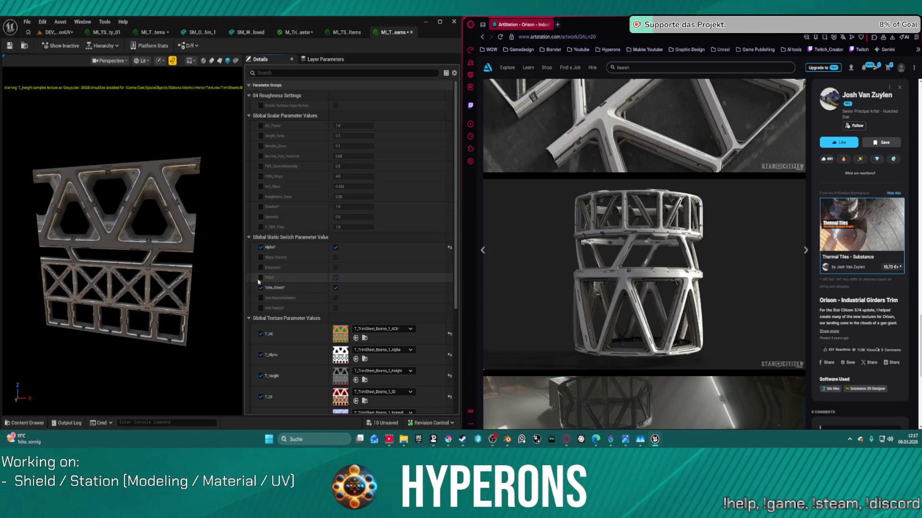
{"action": "left_click", "coordinate": [336, 278]}
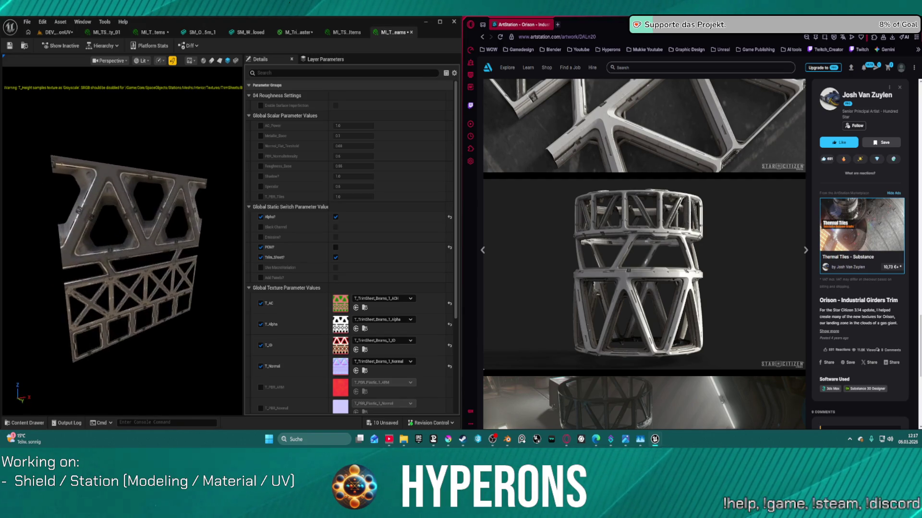
Turn the POM? switch back on and orbit and zoom to compare the beam relief.
{"action": "left_click", "coordinate": [335, 248]}
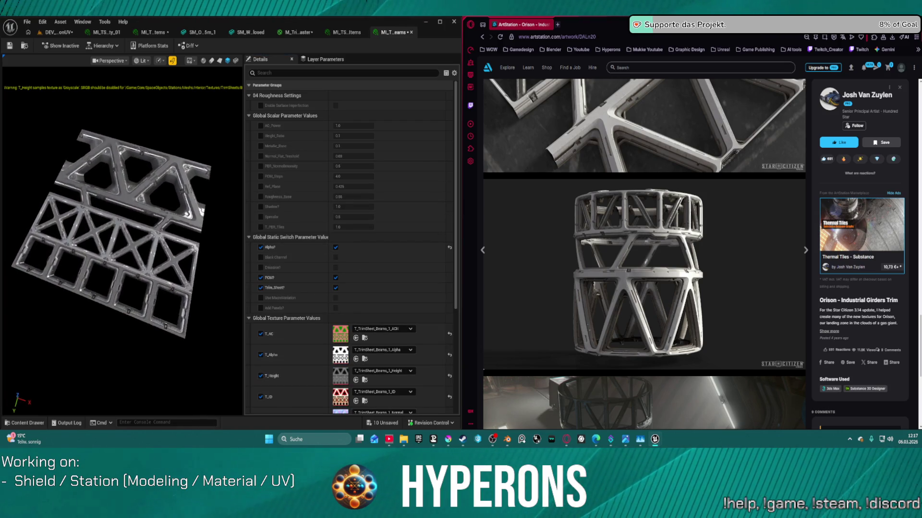
{"action": "left_click_drag", "start_coordinate": [185, 211], "coordinate": [185, 212]}
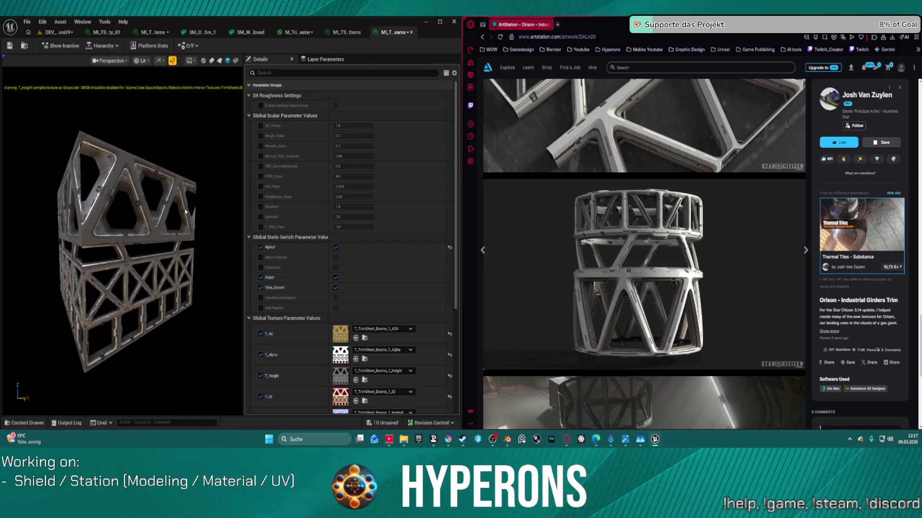
{"action": "scroll", "coordinate": [185, 211], "scroll_direction": "up", "scroll_amount": 5}
{"action": "scroll", "coordinate": [177, 207], "scroll_direction": "down", "scroll_amount": 5}
{"action": "scroll", "coordinate": [167, 198], "scroll_direction": "up", "scroll_amount": 5}
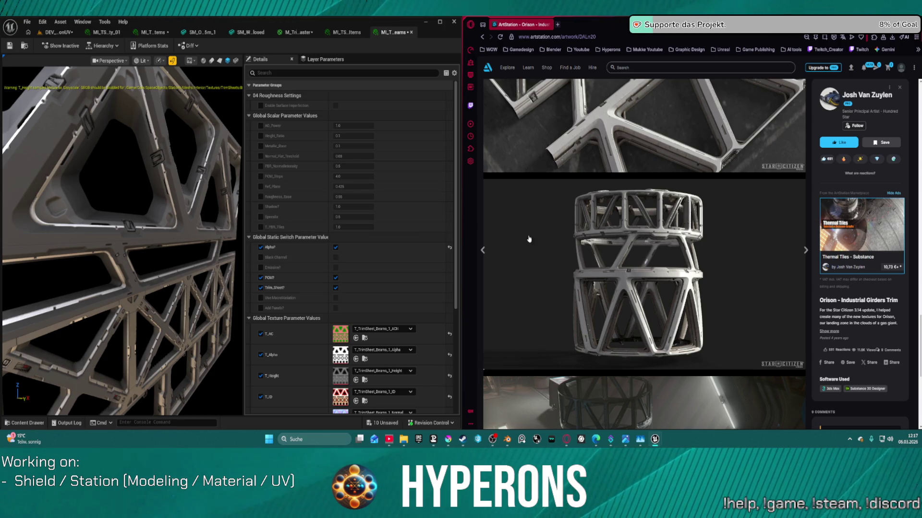
Go back to the artist's portfolio and open the Orison - Industrial Crane artwork.
{"action": "scroll", "coordinate": [633, 260], "scroll_direction": "down", "scroll_amount": 5}
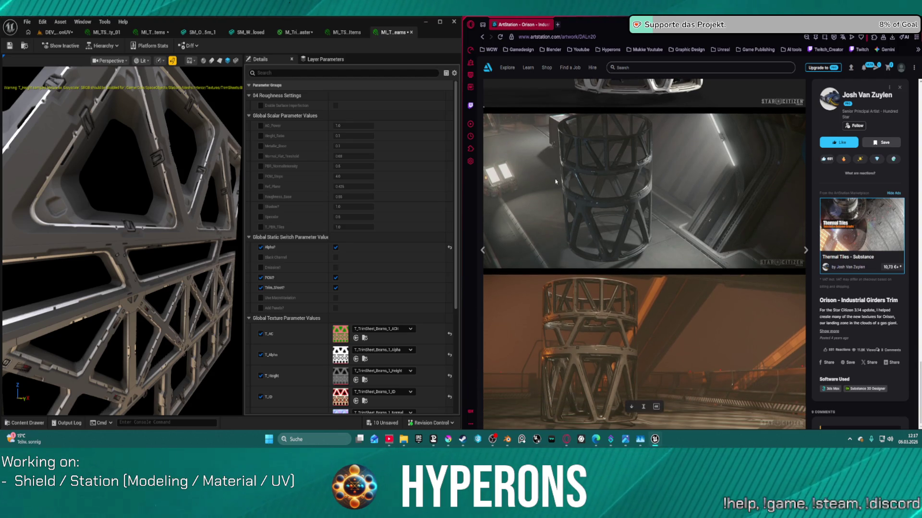
{"action": "left_click", "coordinate": [483, 36]}
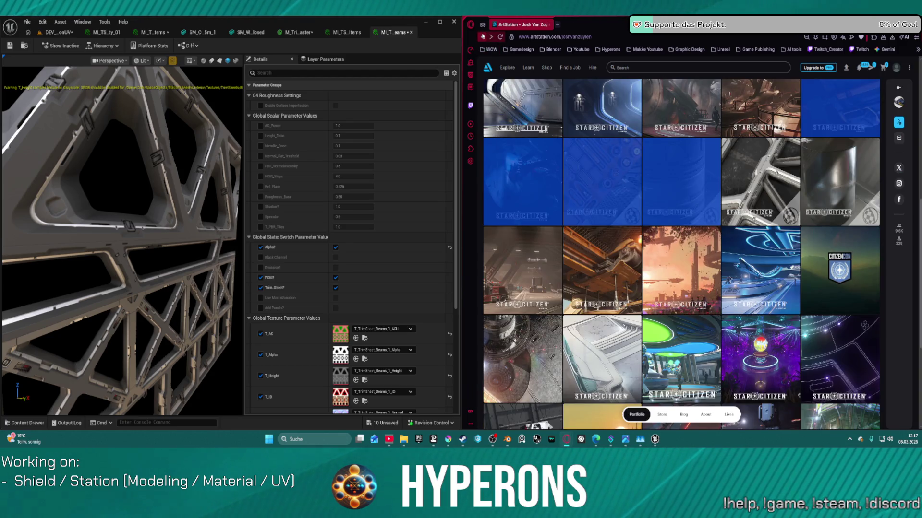
{"action": "left_click", "coordinate": [603, 264]}
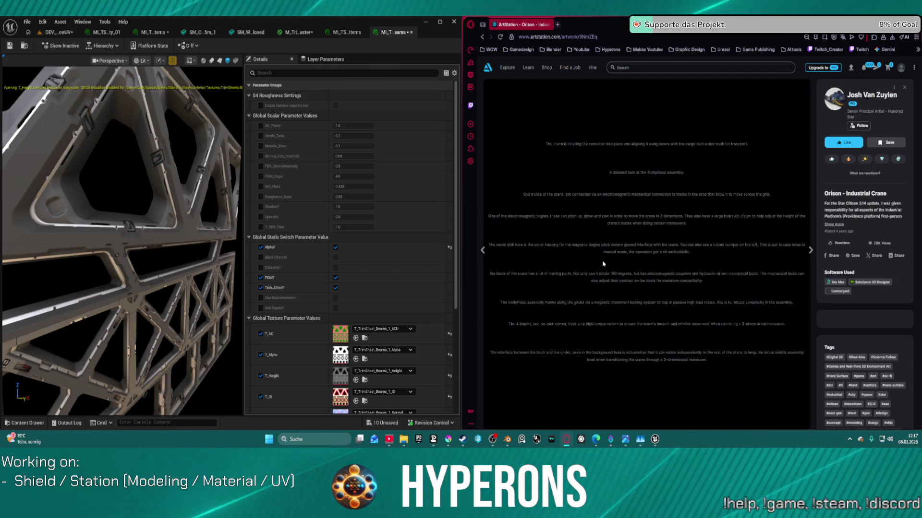
{"action": "scroll", "coordinate": [643, 281], "scroll_direction": "down", "scroll_amount": 5}
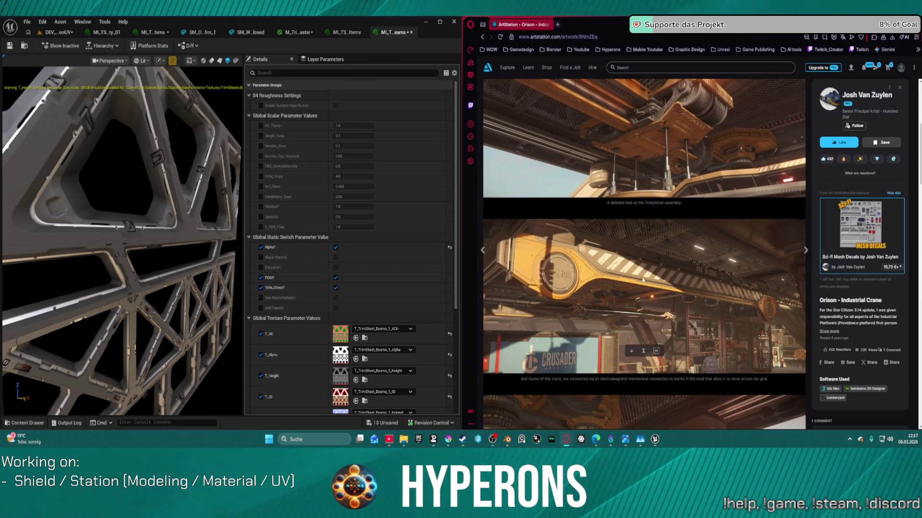
{"action": "scroll", "coordinate": [634, 284], "scroll_direction": "down", "scroll_amount": 5}
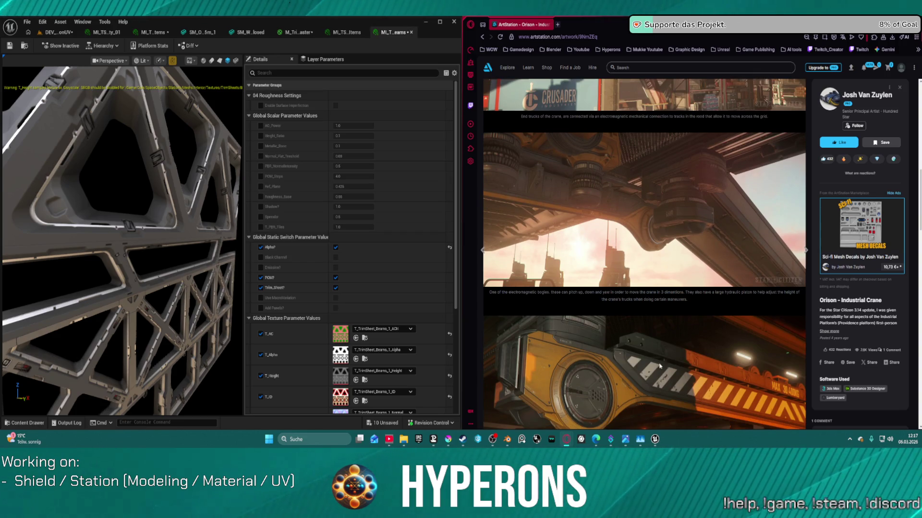
{"action": "scroll", "coordinate": [682, 292], "scroll_direction": "down", "scroll_amount": 8}
{"action": "scroll", "coordinate": [616, 368], "scroll_direction": "down", "scroll_amount": 3}
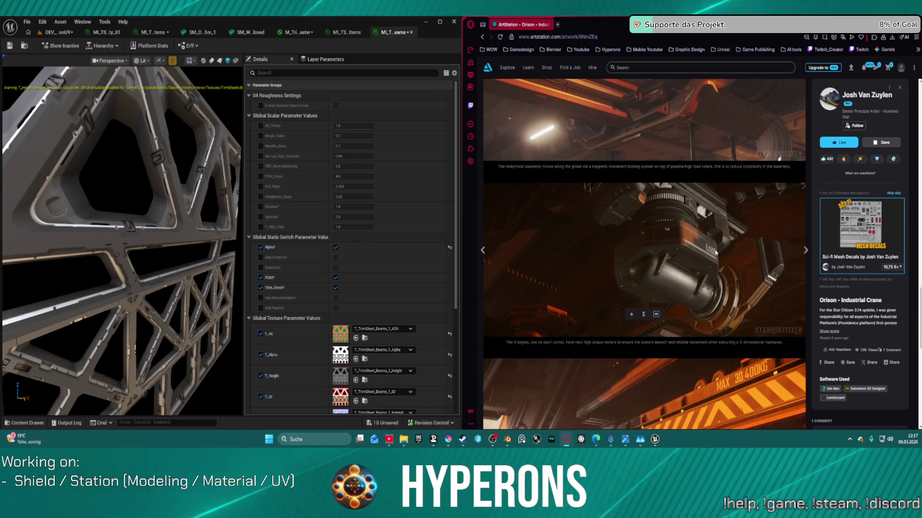
{"action": "scroll", "coordinate": [696, 288], "scroll_direction": "down", "scroll_amount": 7}
{"action": "scroll", "coordinate": [708, 305], "scroll_direction": "down", "scroll_amount": 2}
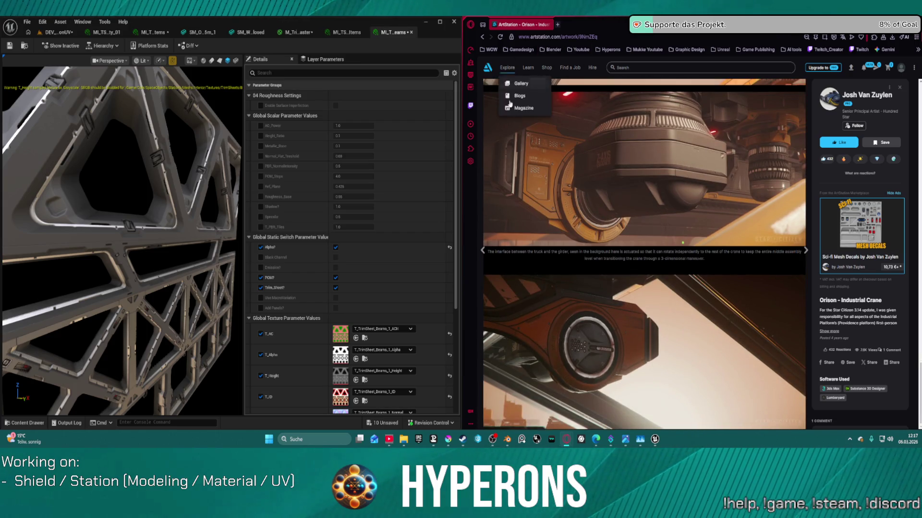
{"action": "left_click", "coordinate": [482, 37]}
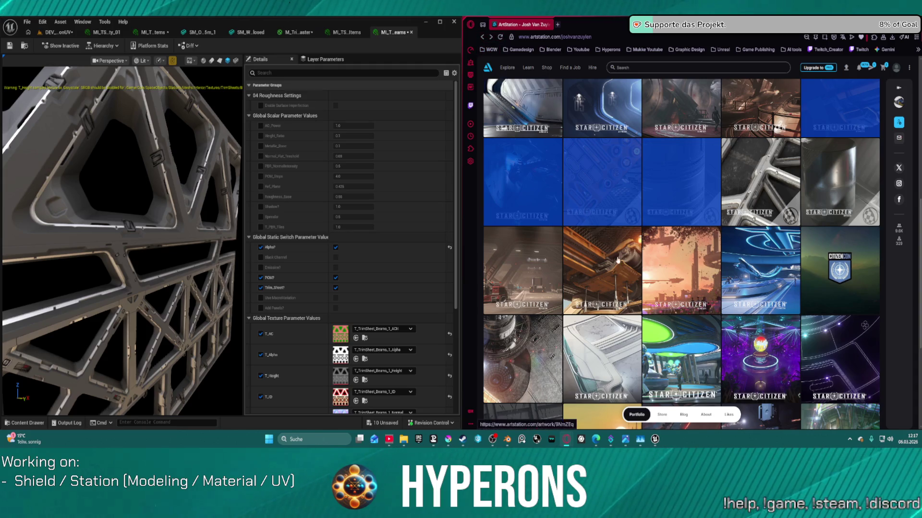
{"action": "left_click", "coordinate": [528, 264]}
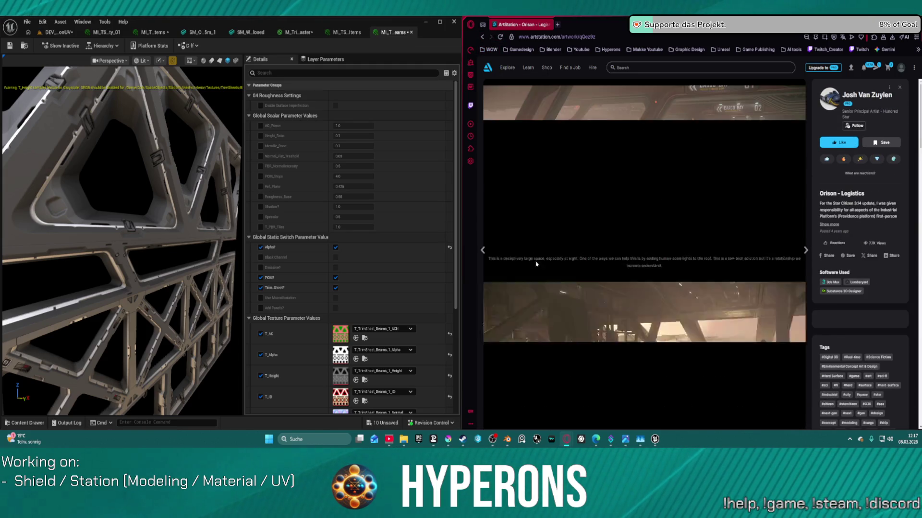
{"action": "scroll", "coordinate": [670, 293], "scroll_direction": "down", "scroll_amount": 3}
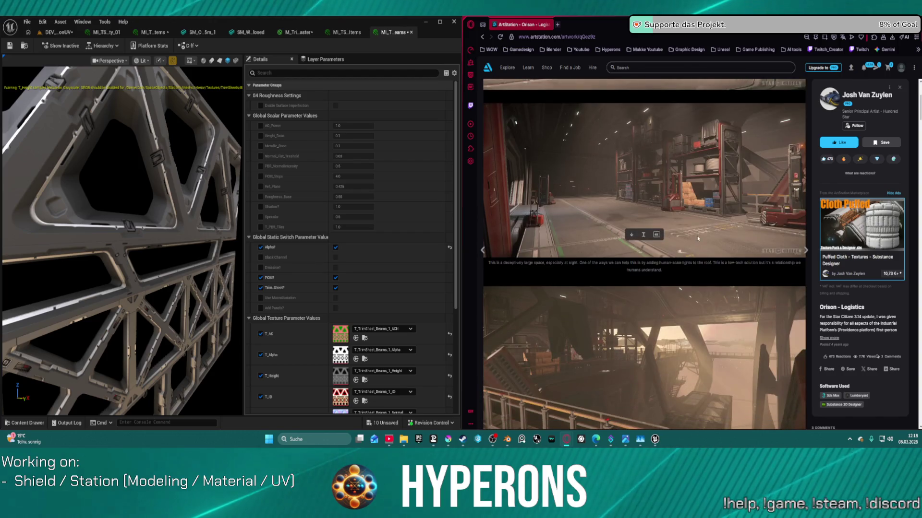
{"action": "scroll", "coordinate": [670, 293], "scroll_direction": "down", "scroll_amount": 2}
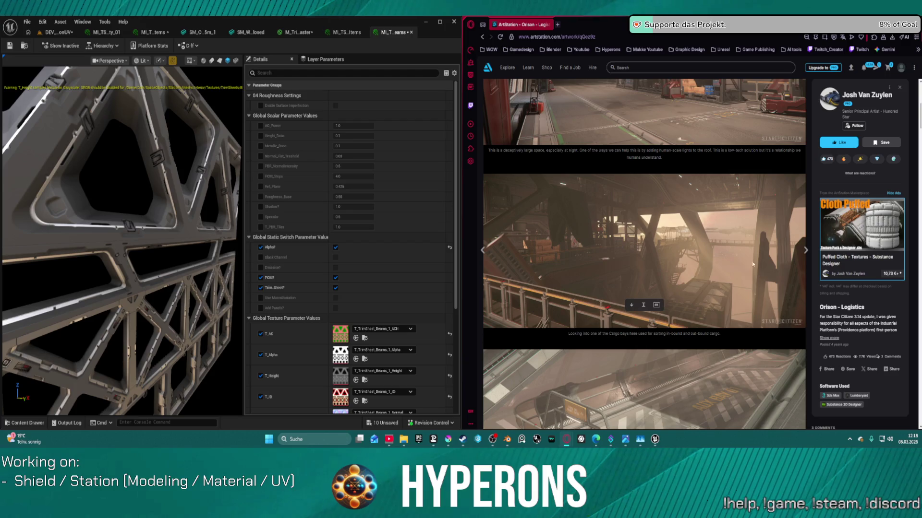
{"action": "scroll", "coordinate": [692, 345], "scroll_direction": "down", "scroll_amount": 1}
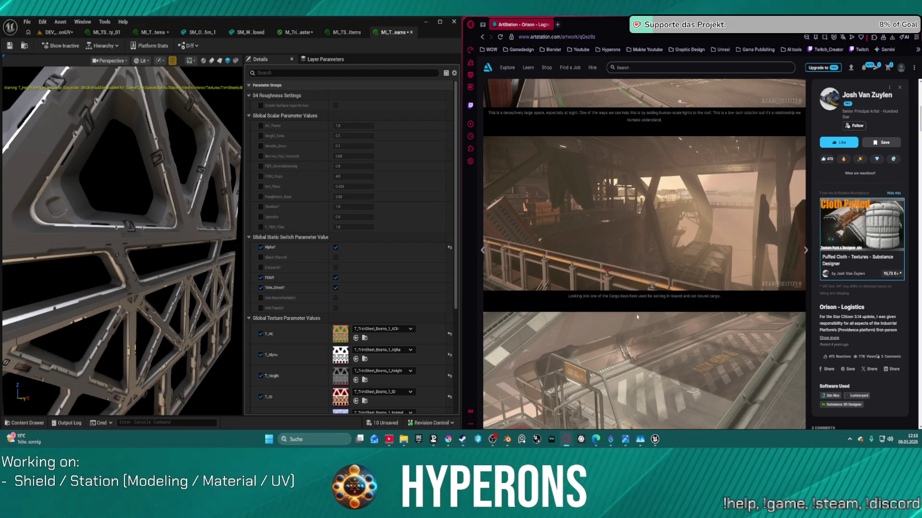
{"action": "scroll", "coordinate": [647, 342], "scroll_direction": "down", "scroll_amount": 1}
{"action": "scroll", "coordinate": [648, 343], "scroll_direction": "down", "scroll_amount": 1}
{"action": "scroll", "coordinate": [672, 351], "scroll_direction": "down", "scroll_amount": 3}
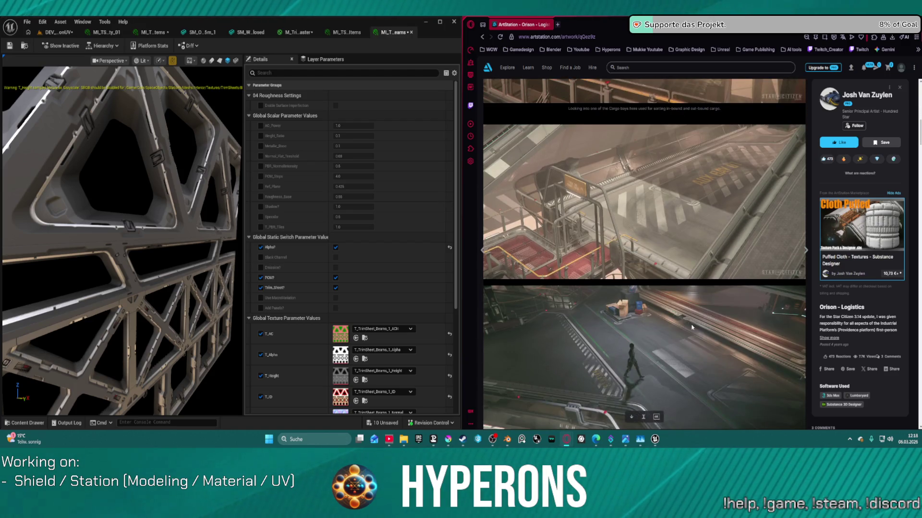
{"action": "scroll", "coordinate": [693, 360], "scroll_direction": "down", "scroll_amount": 5}
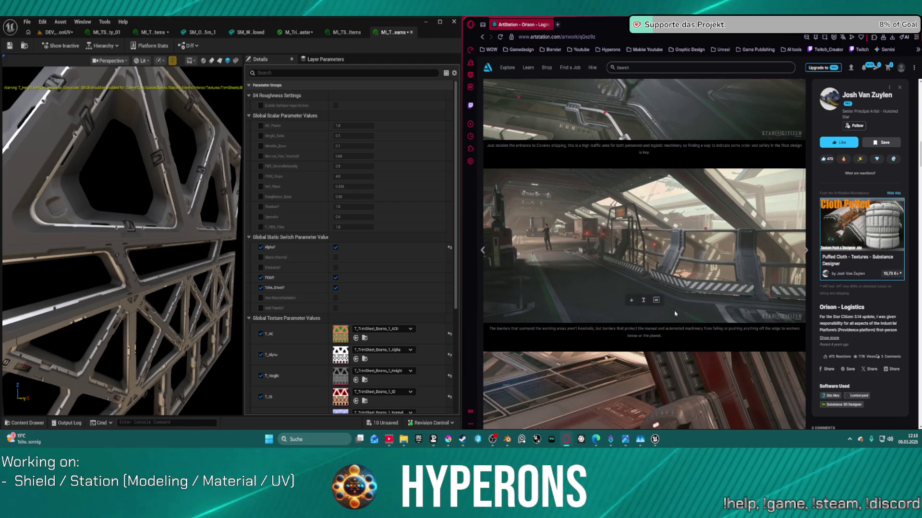
{"action": "scroll", "coordinate": [624, 295], "scroll_direction": "down", "scroll_amount": 4}
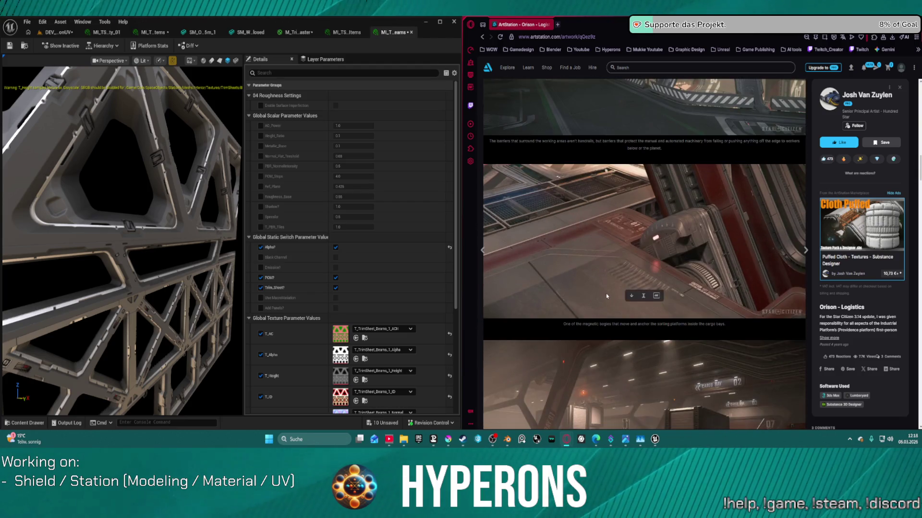
{"action": "scroll", "coordinate": [603, 300], "scroll_direction": "down", "scroll_amount": 8}
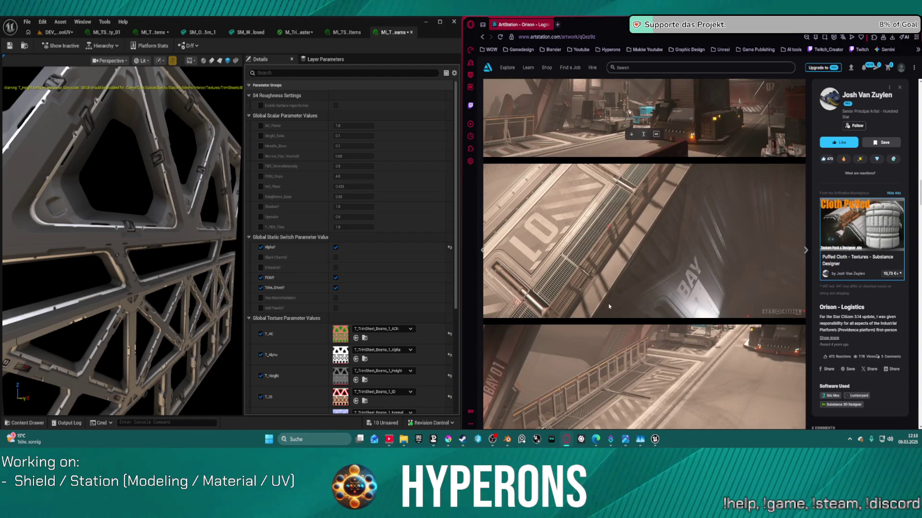
{"action": "scroll", "coordinate": [608, 304], "scroll_direction": "down", "scroll_amount": 3}
{"action": "scroll", "coordinate": [610, 307], "scroll_direction": "down", "scroll_amount": 6}
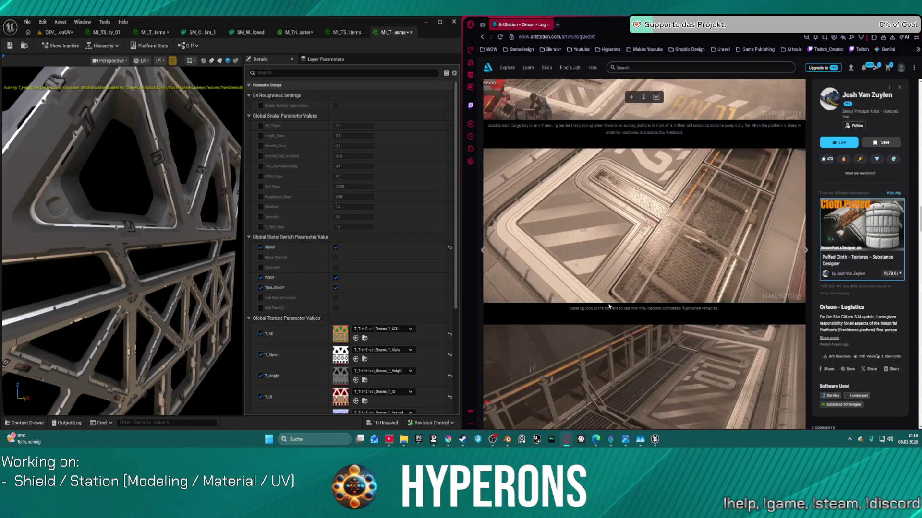
{"action": "scroll", "coordinate": [618, 320], "scroll_direction": "down", "scroll_amount": 4}
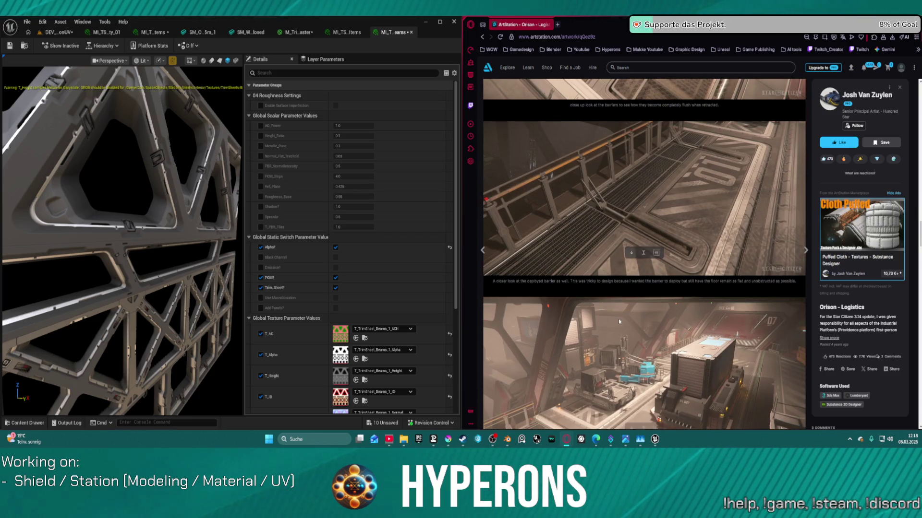
{"action": "scroll", "coordinate": [620, 322], "scroll_direction": "down", "scroll_amount": 3}
{"action": "scroll", "coordinate": [618, 319], "scroll_direction": "down", "scroll_amount": 4}
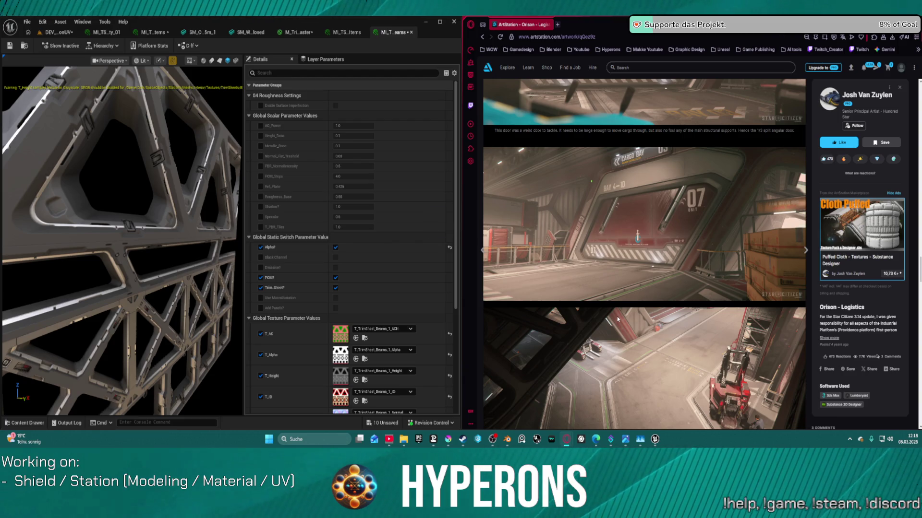
{"action": "scroll", "coordinate": [618, 318], "scroll_direction": "down", "scroll_amount": 3}
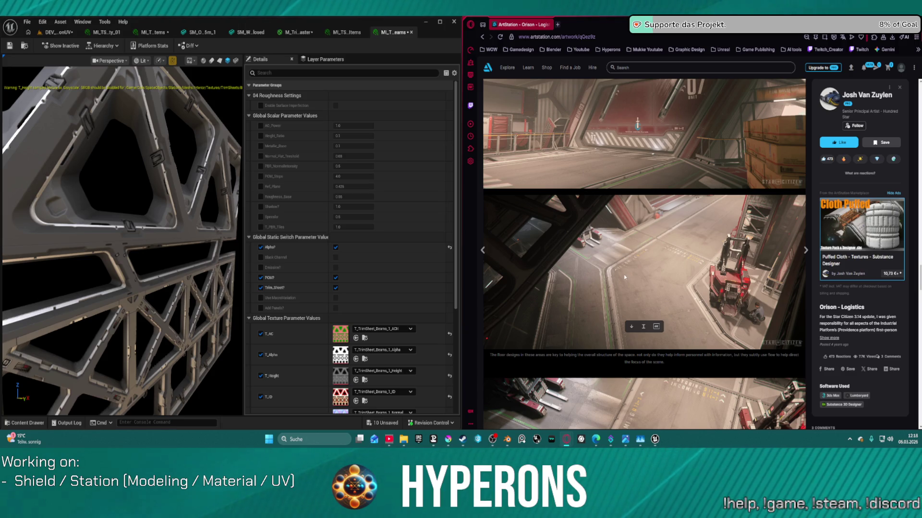
{"action": "scroll", "coordinate": [621, 278], "scroll_direction": "down", "scroll_amount": 10}
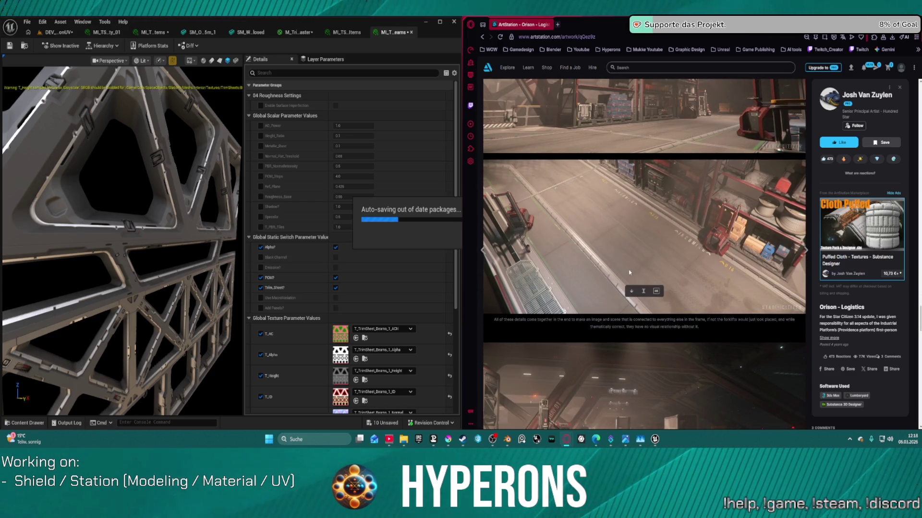
{"action": "scroll", "coordinate": [630, 273], "scroll_direction": "down", "scroll_amount": 5}
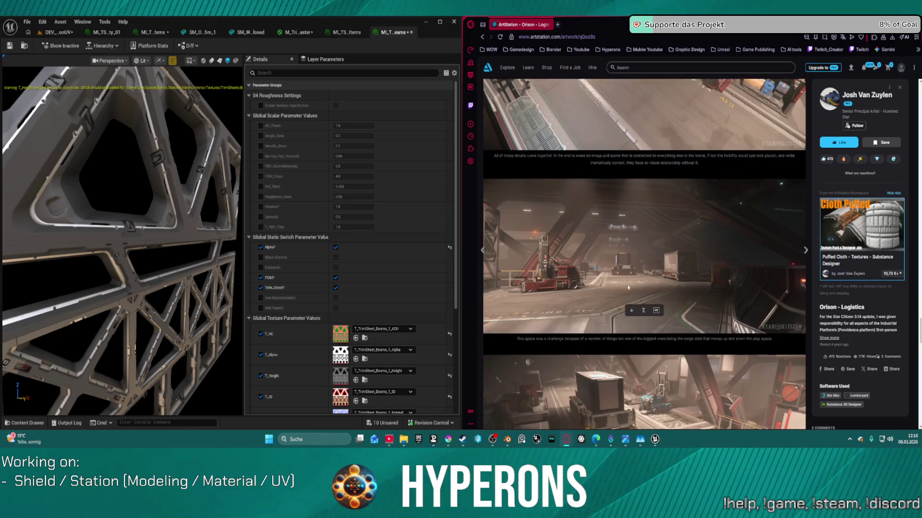
{"action": "scroll", "coordinate": [596, 300], "scroll_direction": "down", "scroll_amount": 6}
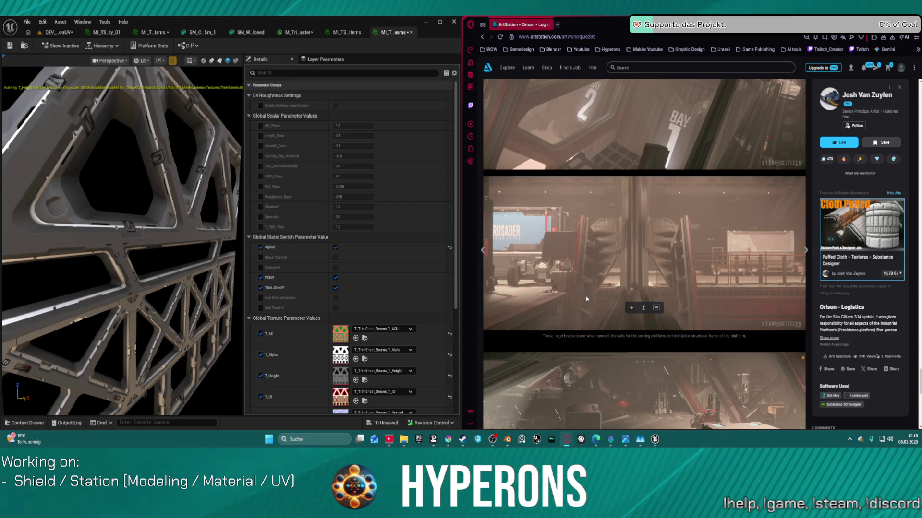
{"action": "scroll", "coordinate": [586, 299], "scroll_direction": "down", "scroll_amount": 5}
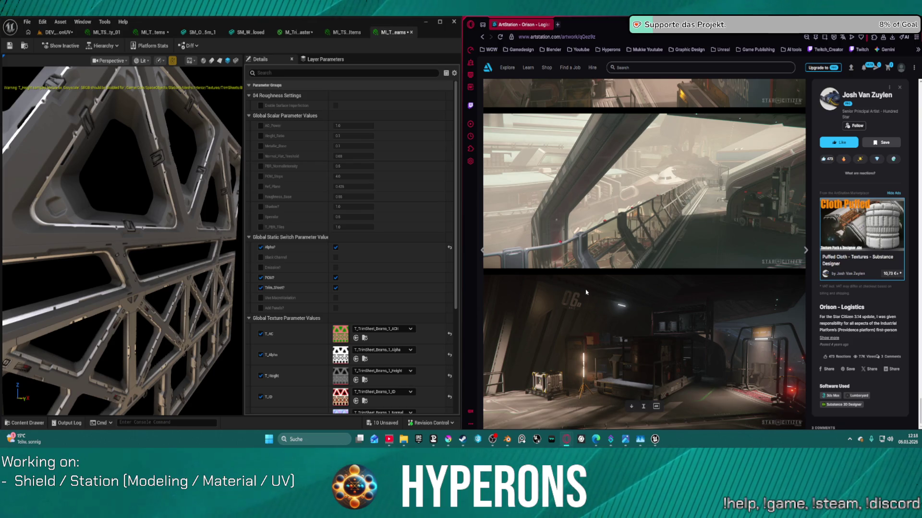
{"action": "scroll", "coordinate": [604, 291], "scroll_direction": "down", "scroll_amount": 6}
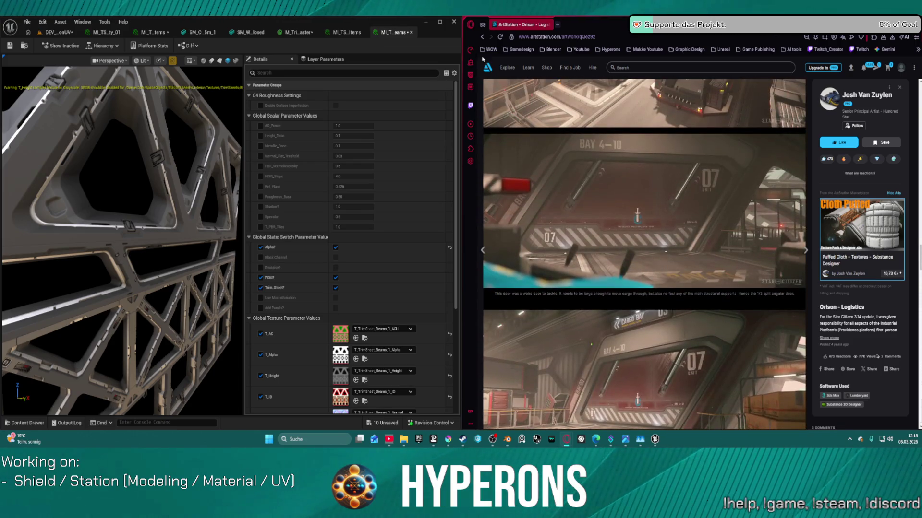
{"action": "left_click", "coordinate": [483, 37]}
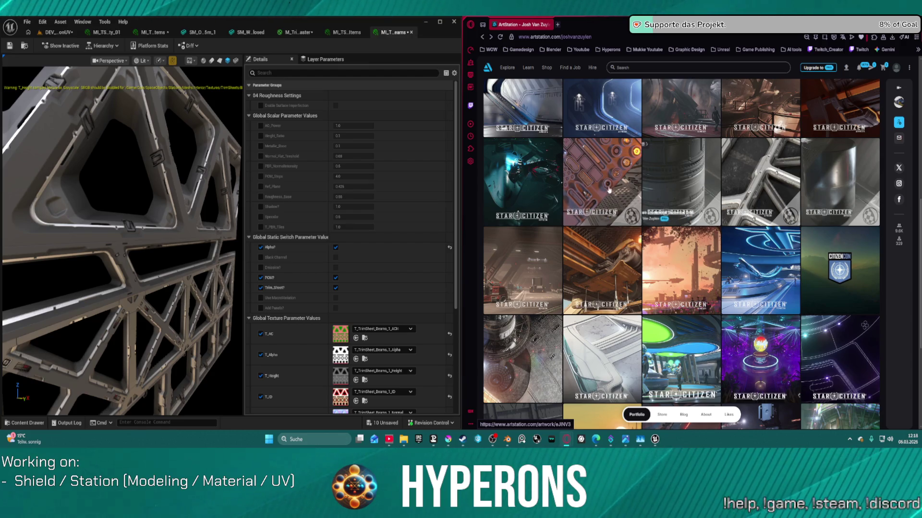
Open StarCitizen - High-tech Mesh Decals and scroll through its POM mesh decal sheet renders.
{"action": "left_click", "coordinate": [606, 181]}
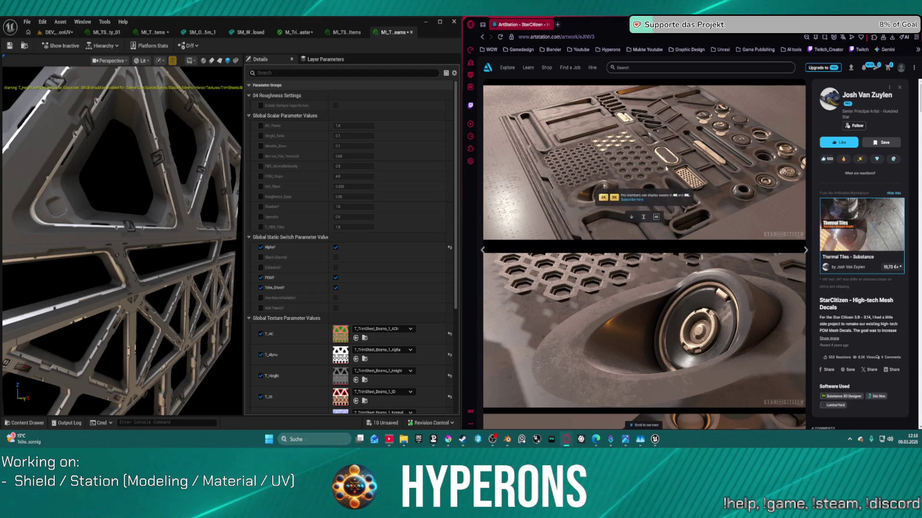
{"action": "scroll", "coordinate": [667, 192], "scroll_direction": "down", "scroll_amount": 1}
{"action": "scroll", "coordinate": [666, 183], "scroll_direction": "up", "scroll_amount": 1}
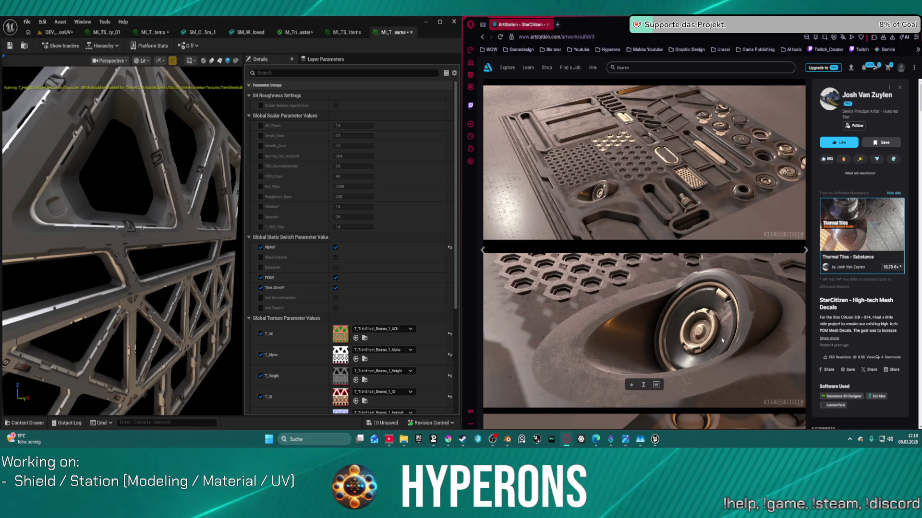
{"action": "scroll", "coordinate": [720, 338], "scroll_direction": "down", "scroll_amount": 1}
{"action": "scroll", "coordinate": [720, 332], "scroll_direction": "down", "scroll_amount": 10}
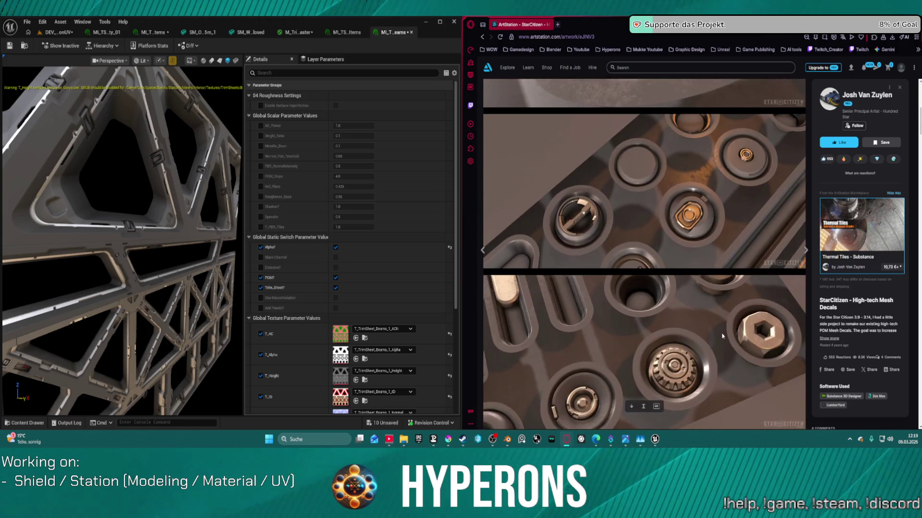
{"action": "scroll", "coordinate": [722, 336], "scroll_direction": "down", "scroll_amount": 5}
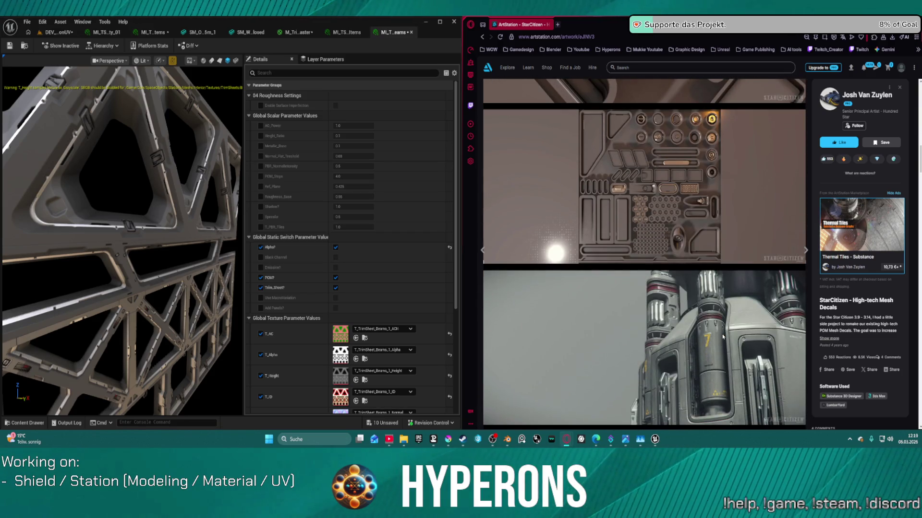
{"action": "scroll", "coordinate": [720, 332], "scroll_direction": "down", "scroll_amount": 6}
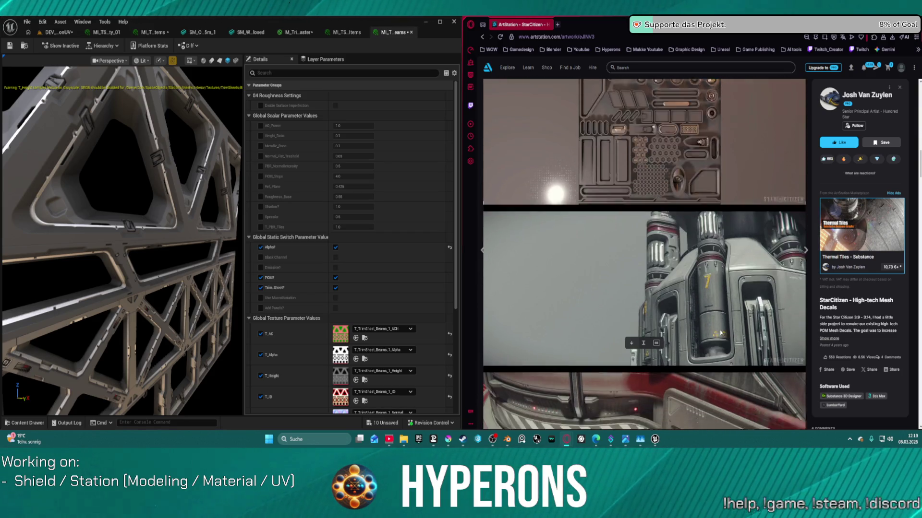
{"action": "scroll", "coordinate": [720, 332], "scroll_direction": "down", "scroll_amount": 3}
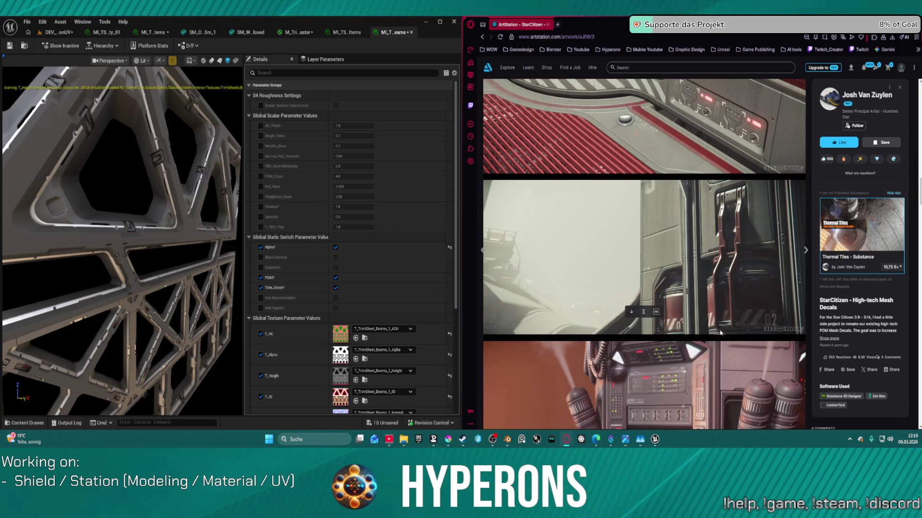
{"action": "scroll", "coordinate": [720, 332], "scroll_direction": "down", "scroll_amount": 15}
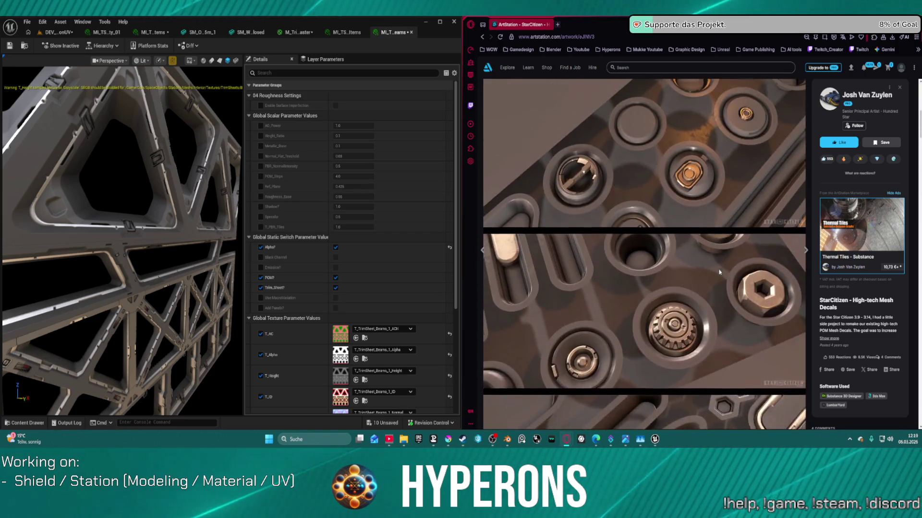
{"action": "scroll", "coordinate": [719, 272], "scroll_direction": "up", "scroll_amount": 6}
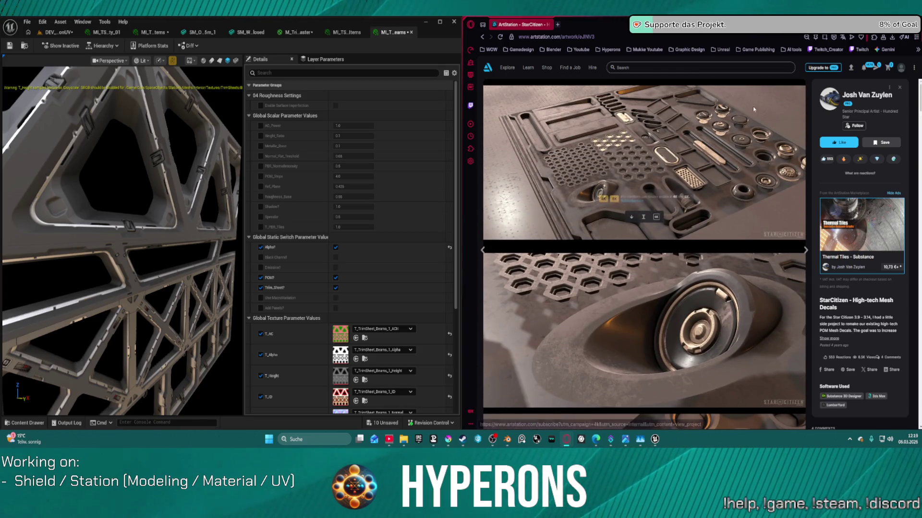
Maximize the browser to full screen and scroll down through the decal reference images.
{"action": "key", "text": "super+Up"}
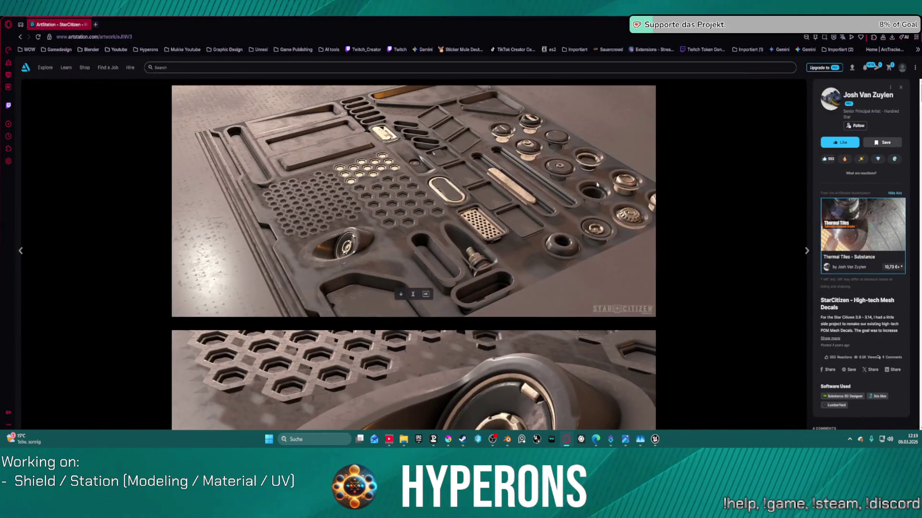
{"action": "scroll", "coordinate": [510, 298], "scroll_direction": "up", "scroll_amount": 3}
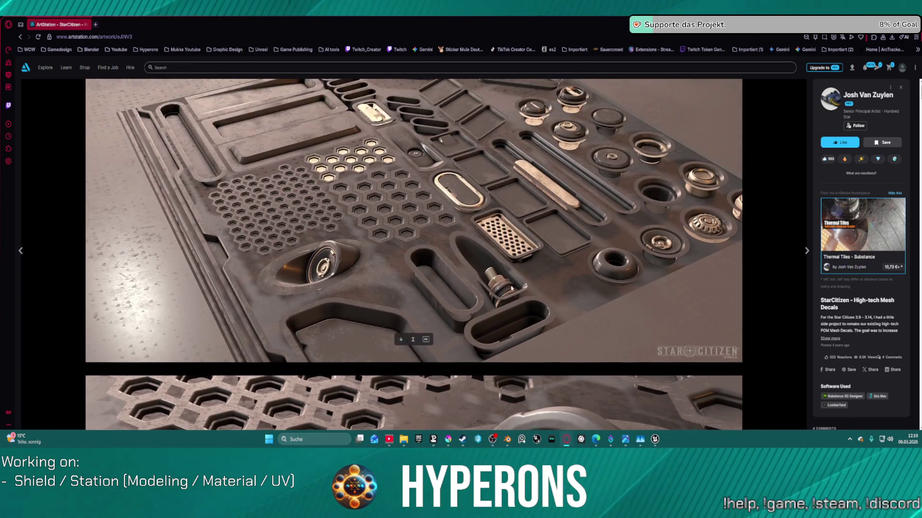
{"action": "scroll", "coordinate": [393, 232], "scroll_direction": "down", "scroll_amount": 12}
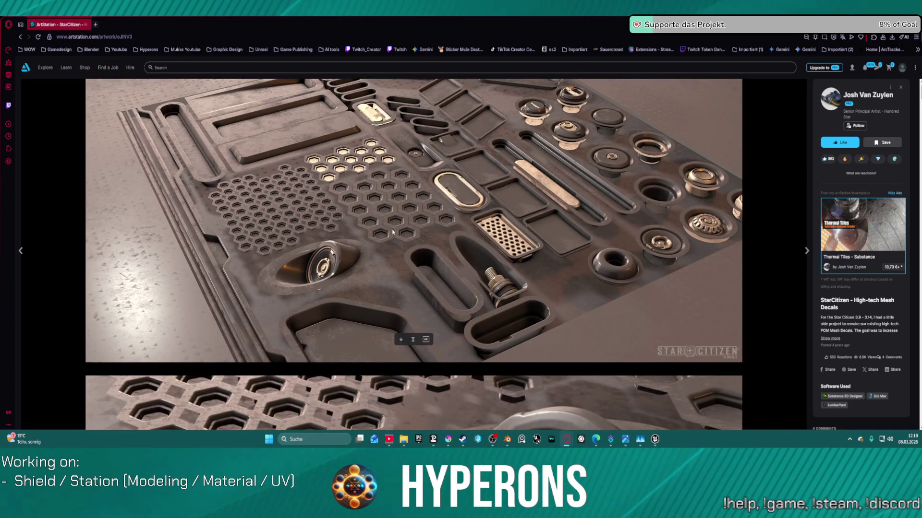
{"action": "scroll", "coordinate": [395, 227], "scroll_direction": "down", "scroll_amount": 10}
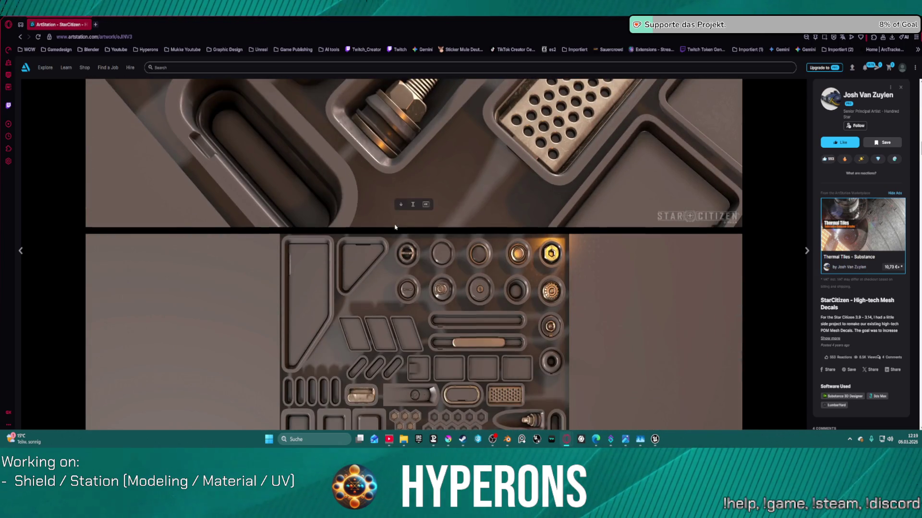
{"action": "scroll", "coordinate": [395, 227], "scroll_direction": "down", "scroll_amount": 9}
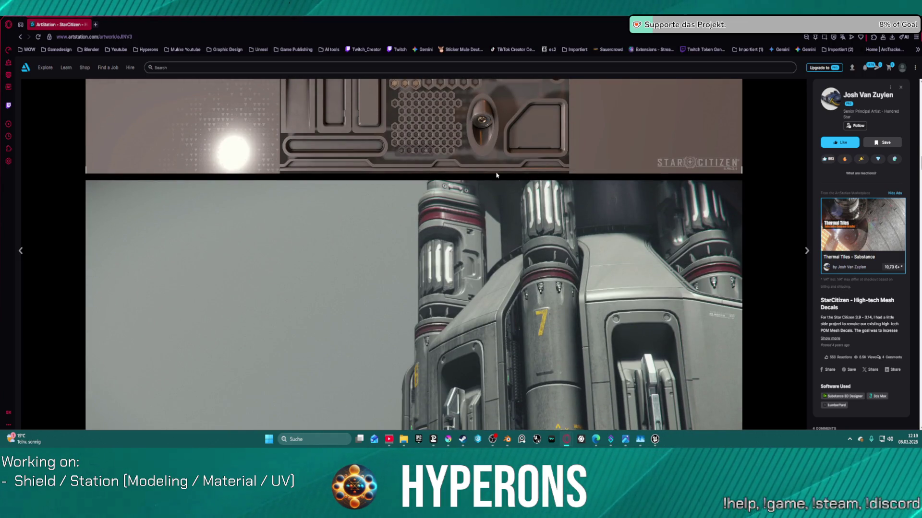
{"action": "scroll", "coordinate": [481, 149], "scroll_direction": "up", "scroll_amount": 4}
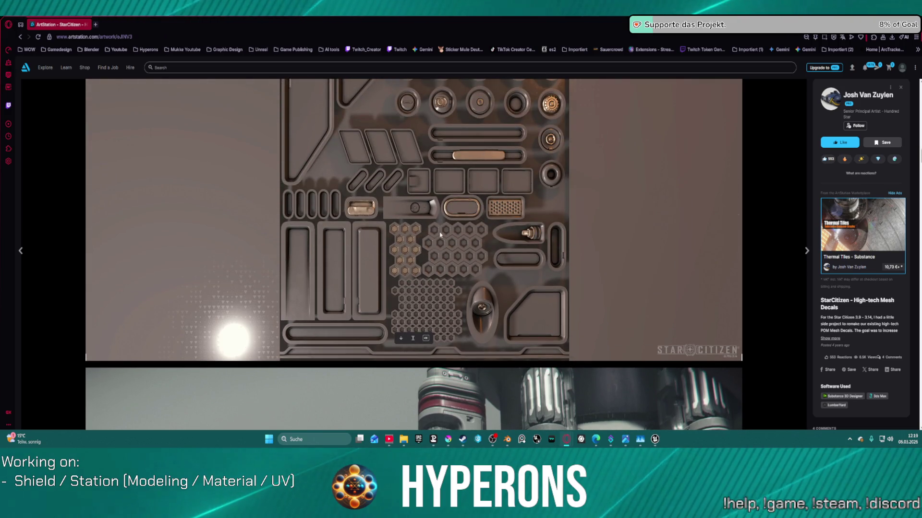
{"action": "scroll", "coordinate": [439, 234], "scroll_direction": "down", "scroll_amount": 10}
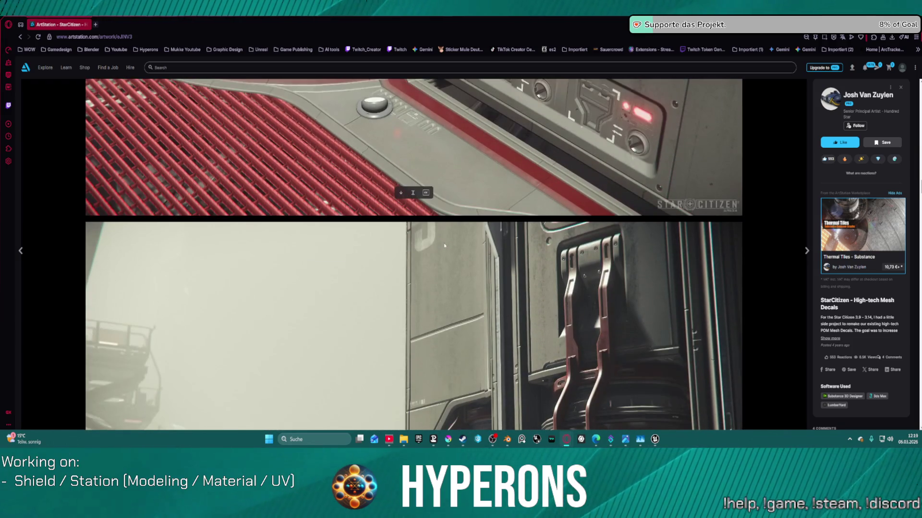
{"action": "scroll", "coordinate": [445, 244], "scroll_direction": "up", "scroll_amount": 4}
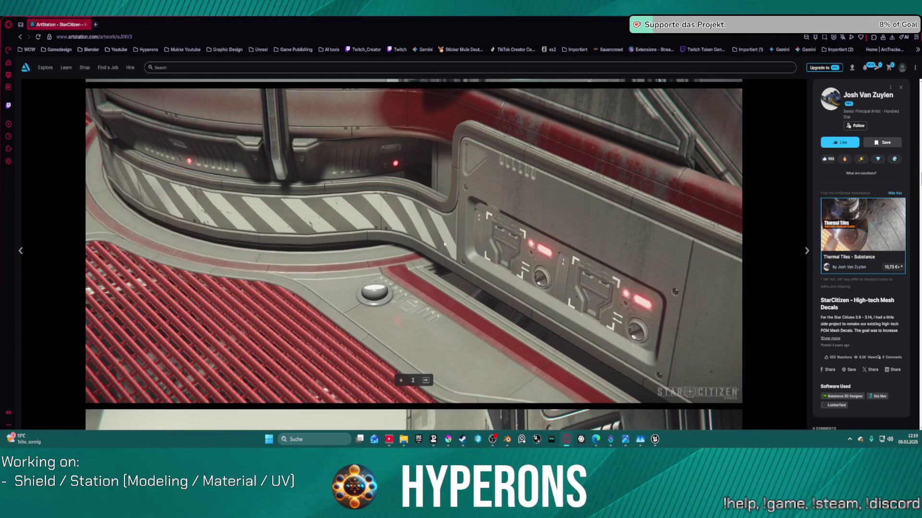
{"action": "scroll", "coordinate": [444, 244], "scroll_direction": "down", "scroll_amount": 20}
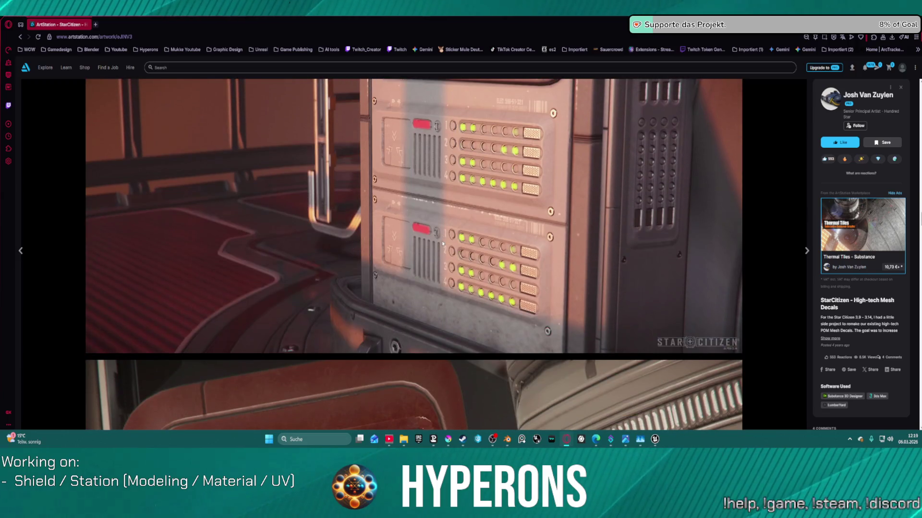
{"action": "scroll", "coordinate": [443, 244], "scroll_direction": "down", "scroll_amount": 10}
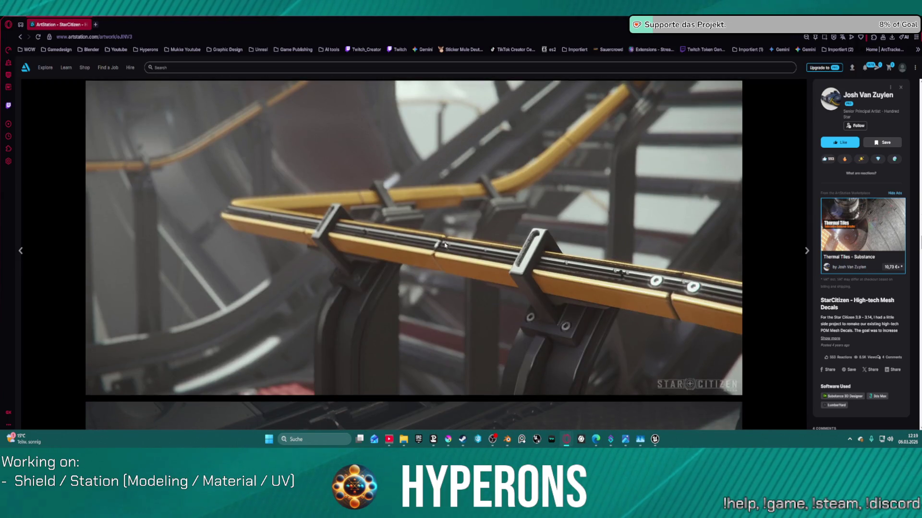
{"action": "scroll", "coordinate": [445, 245], "scroll_direction": "down", "scroll_amount": 10}
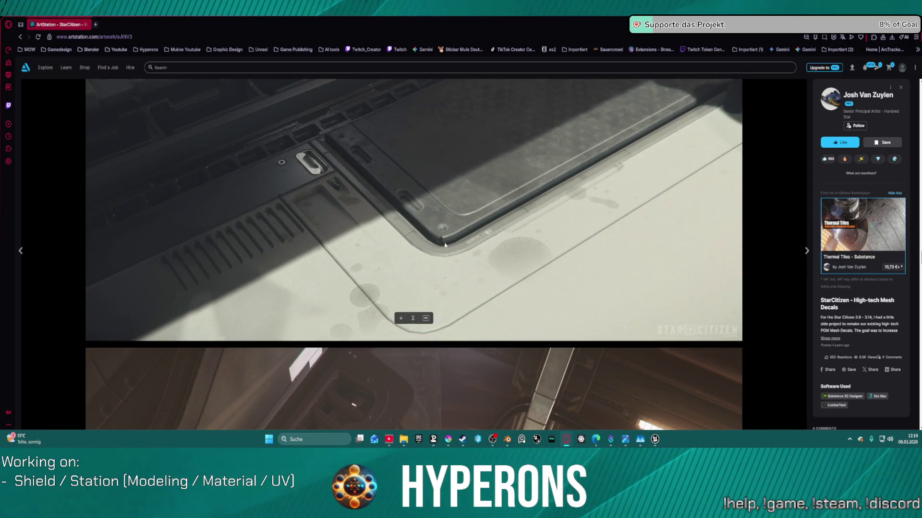
{"action": "scroll", "coordinate": [444, 245], "scroll_direction": "down", "scroll_amount": 1}
{"action": "scroll", "coordinate": [442, 246], "scroll_direction": "up", "scroll_amount": 2}
Scroll on to the grey rail render, then bring the Unreal material editor forward.
{"action": "scroll", "coordinate": [438, 248], "scroll_direction": "down", "scroll_amount": 2}
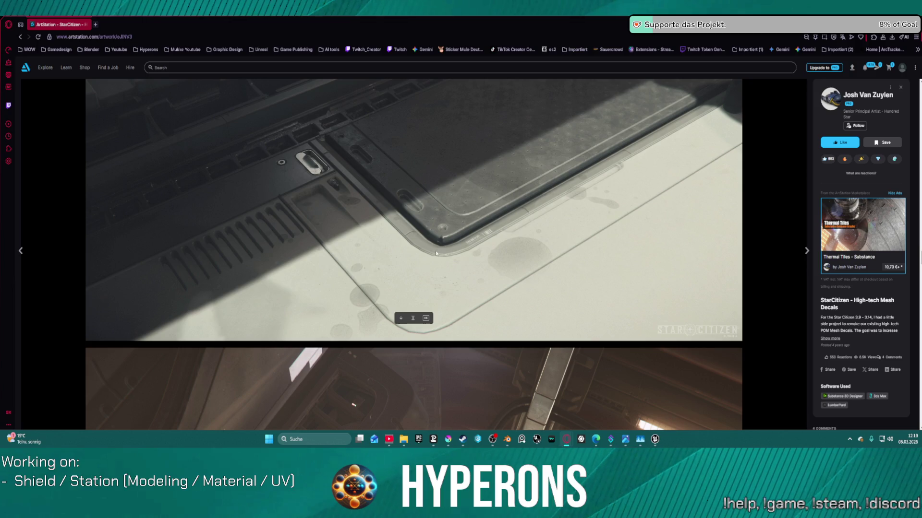
{"action": "scroll", "coordinate": [436, 254], "scroll_direction": "down", "scroll_amount": 15}
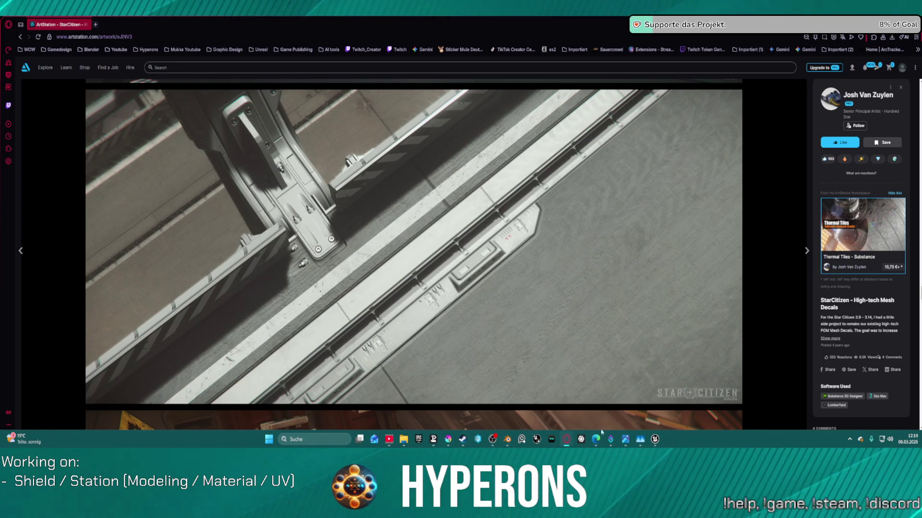
{"action": "mouse_move", "coordinate": [658, 440]}
{"action": "left_click", "coordinate": [620, 396]}
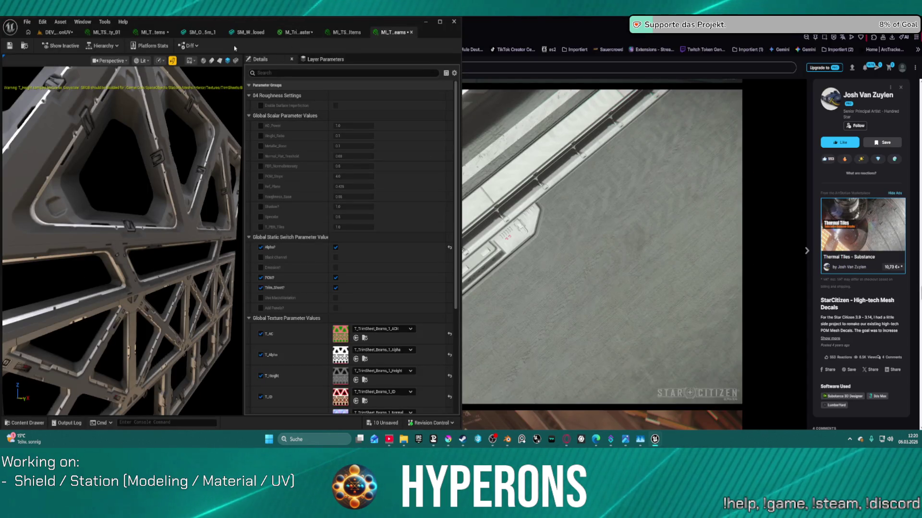
Preview the MI_TS_Items instance on a flat plane, tilted to inspect its sheet of parts.
{"action": "left_click", "coordinate": [346, 32]}
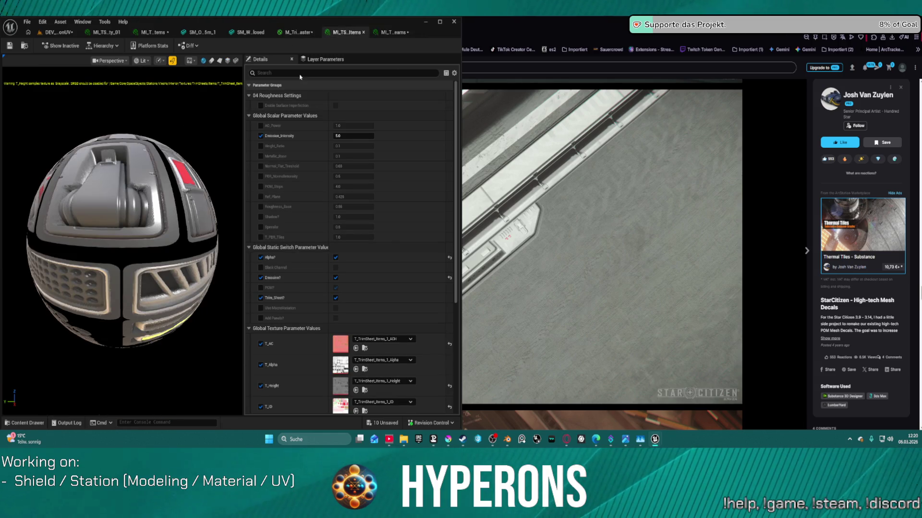
{"action": "left_click", "coordinate": [219, 61]}
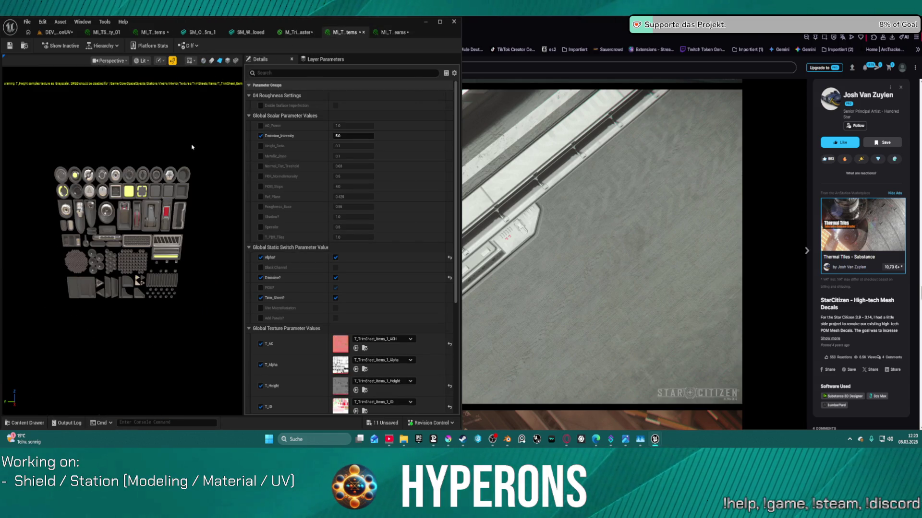
{"action": "scroll", "coordinate": [114, 200], "scroll_direction": "up", "scroll_amount": 4}
{"action": "mouse_move", "coordinate": [81, 191]}
{"action": "left_mouse_down"}
{"action": "mouse_move", "coordinate": [51, 157]}
{"action": "mouse_move", "coordinate": [135, 150]}
{"action": "left_mouse_up"}
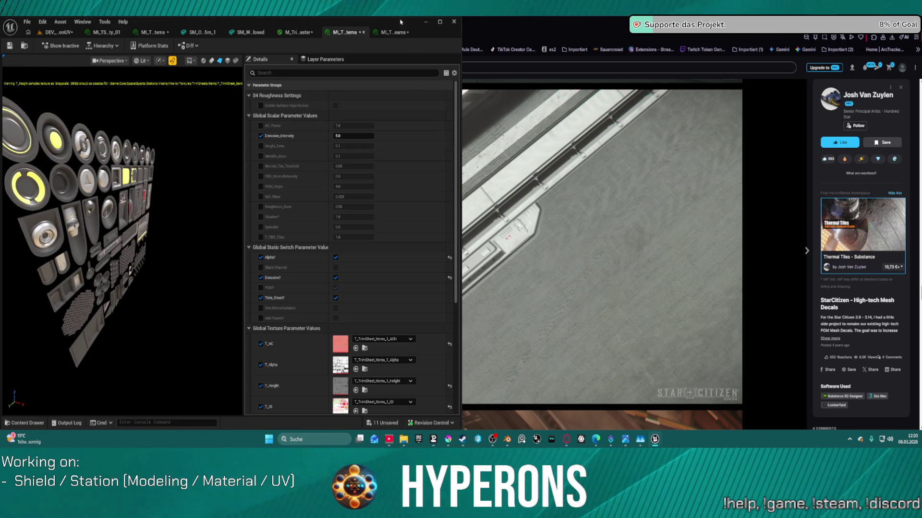
{"action": "scroll", "coordinate": [571, 187], "scroll_direction": "down", "scroll_amount": 3}
{"action": "left_click", "coordinate": [575, 188]}
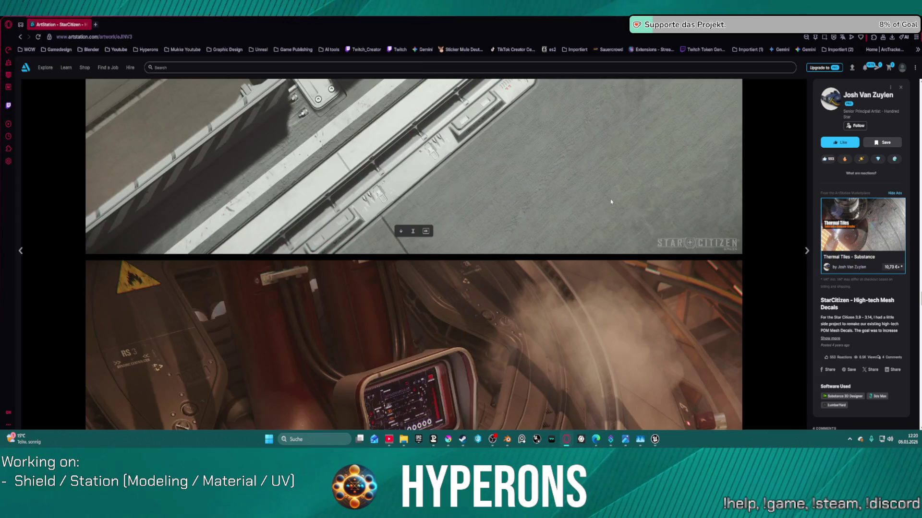
Scroll through the High-tech Mesh Decals close-ups to the round socket decals with gear-toothed plug.
{"action": "scroll", "coordinate": [581, 187], "scroll_direction": "down", "scroll_amount": 10}
{"action": "scroll", "coordinate": [581, 185], "scroll_direction": "down", "scroll_amount": 15}
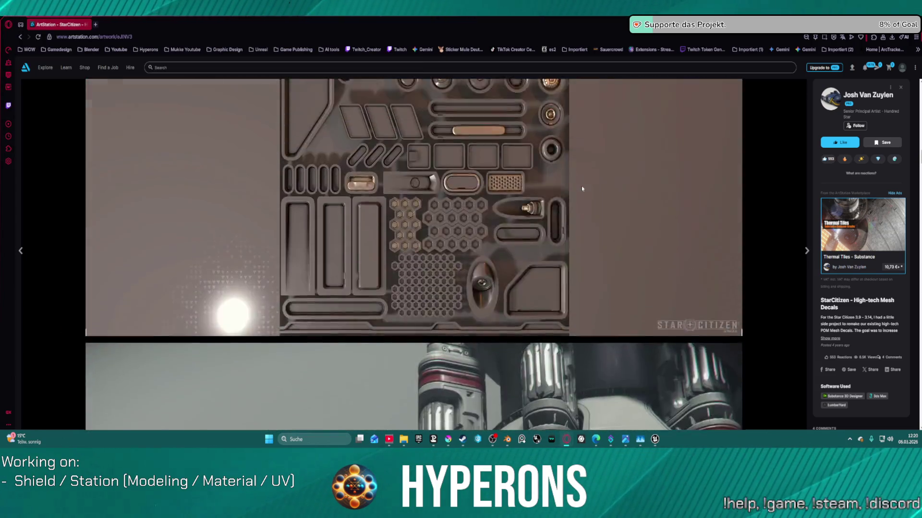
{"action": "scroll", "coordinate": [568, 172], "scroll_direction": "down", "scroll_amount": 10}
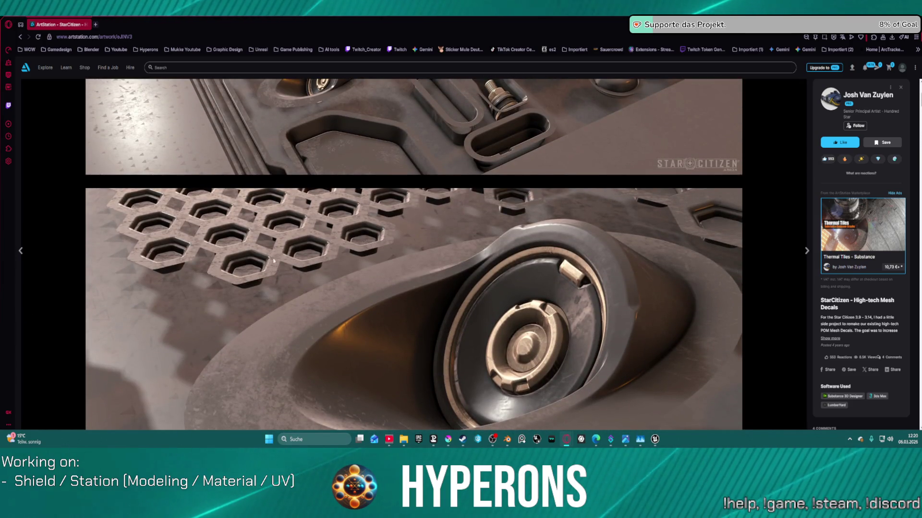
{"action": "scroll", "coordinate": [277, 267], "scroll_direction": "down", "scroll_amount": 2}
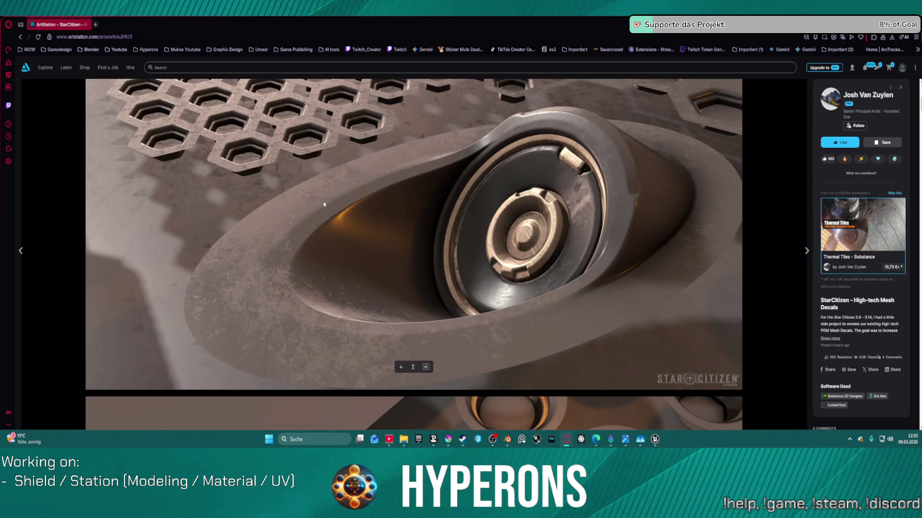
{"action": "scroll", "coordinate": [355, 201], "scroll_direction": "down", "scroll_amount": 2}
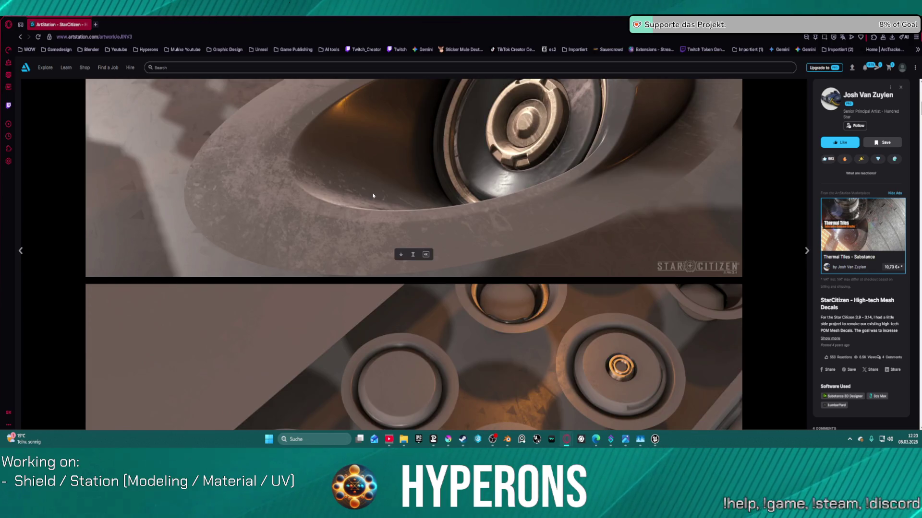
{"action": "scroll", "coordinate": [482, 170], "scroll_direction": "down", "scroll_amount": 10}
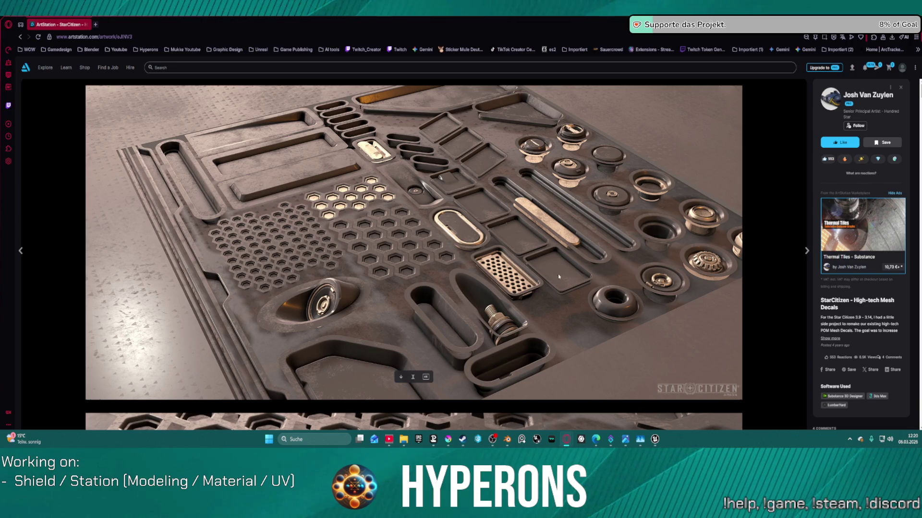
{"action": "scroll", "coordinate": [354, 281], "scroll_direction": "down", "scroll_amount": 3}
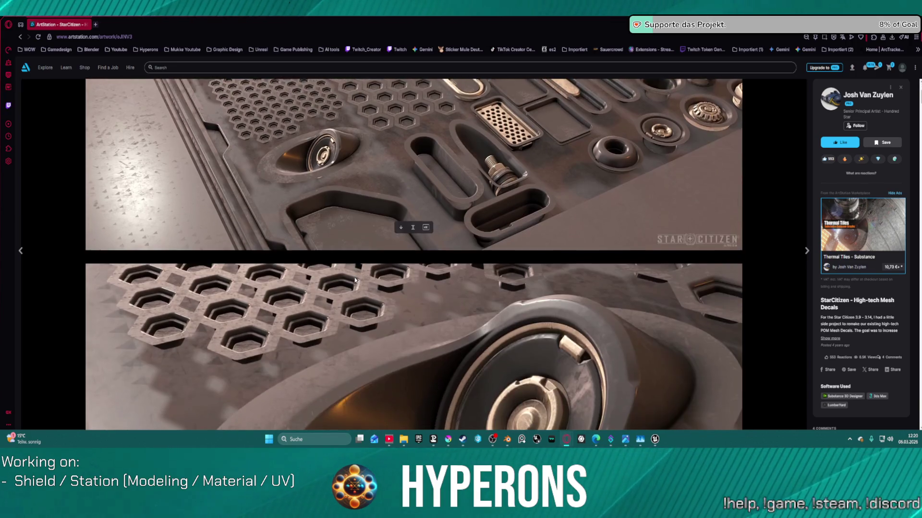
{"action": "scroll", "coordinate": [353, 281], "scroll_direction": "up", "scroll_amount": 3}
{"action": "scroll", "coordinate": [355, 279], "scroll_direction": "down", "scroll_amount": 1}
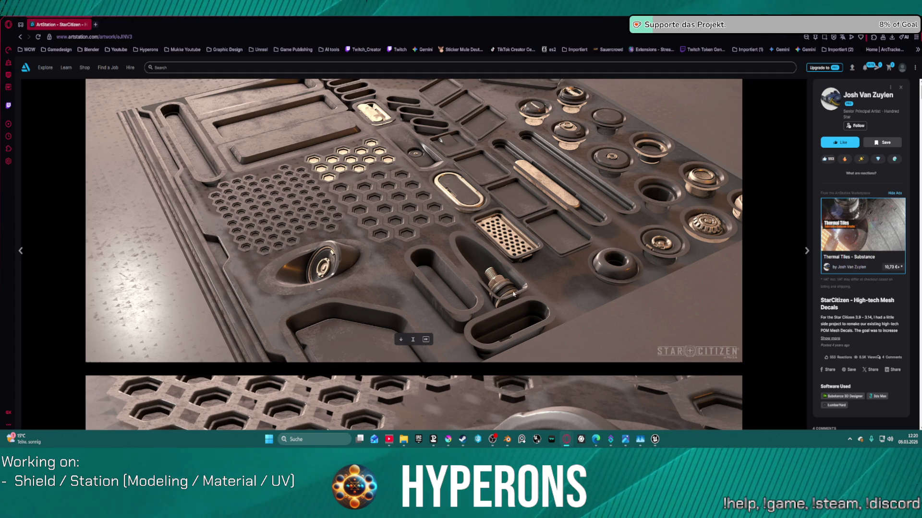
{"action": "scroll", "coordinate": [513, 294], "scroll_direction": "down", "scroll_amount": 15}
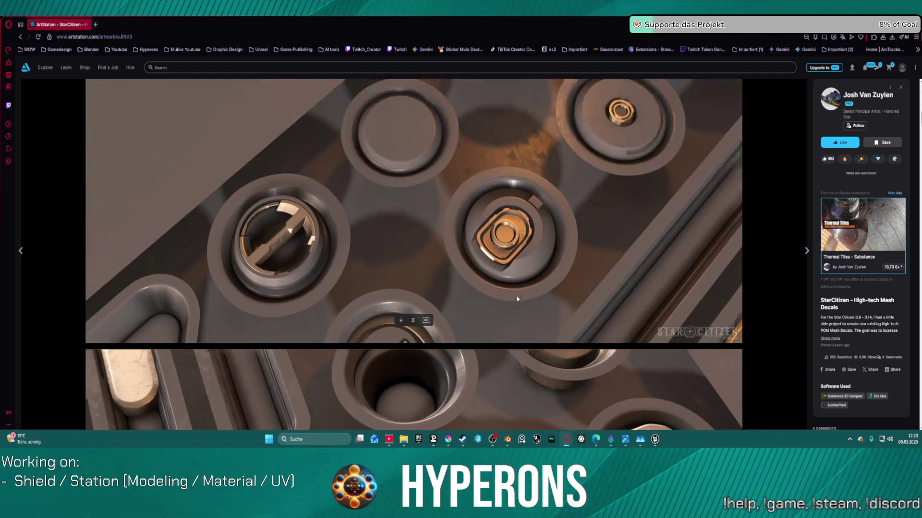
{"action": "scroll", "coordinate": [517, 298], "scroll_direction": "down", "scroll_amount": 3}
{"action": "scroll", "coordinate": [517, 299], "scroll_direction": "down", "scroll_amount": 5}
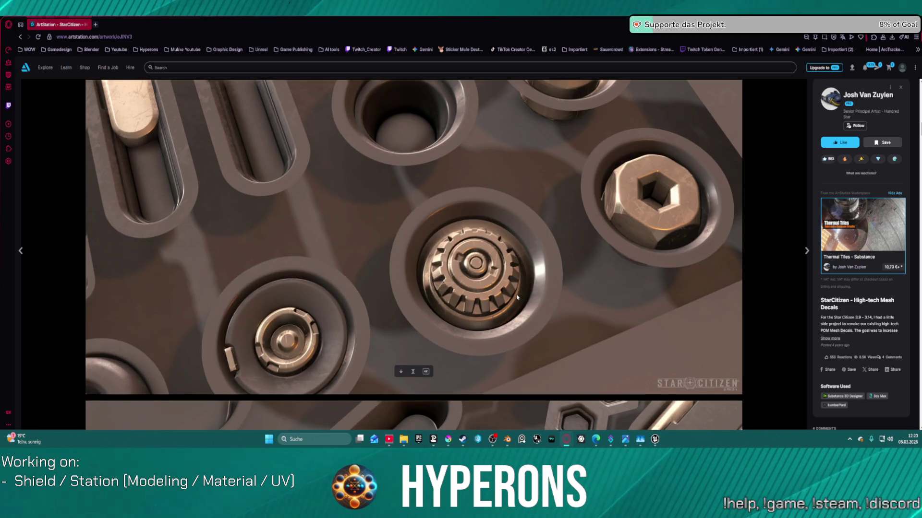
{"action": "scroll", "coordinate": [517, 298], "scroll_direction": "down", "scroll_amount": 5}
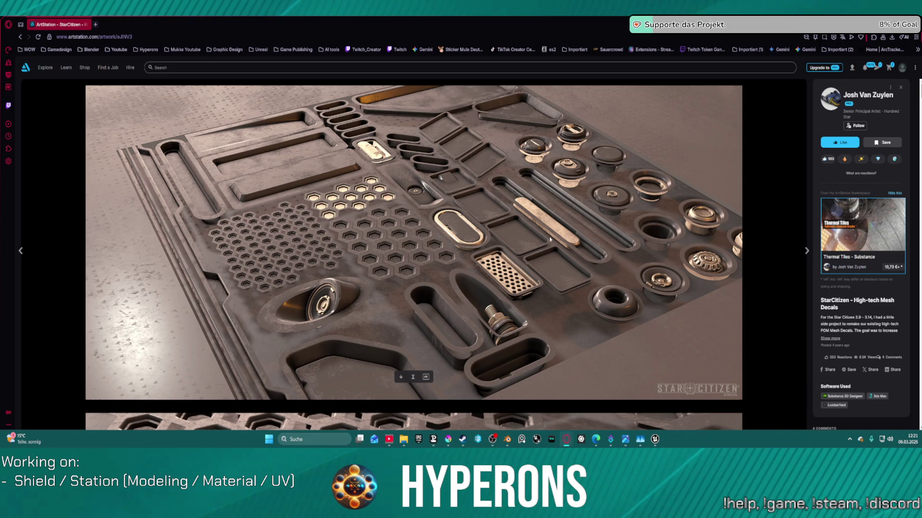
Scroll further down the mesh decal images until the grey tower with red lights fills the view.
{"action": "scroll", "coordinate": [630, 319], "scroll_direction": "down", "scroll_amount": 10}
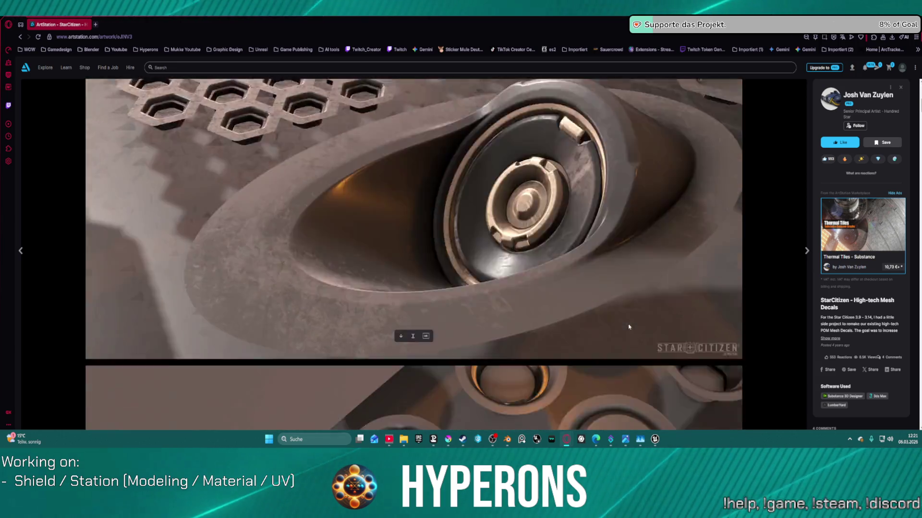
{"action": "scroll", "coordinate": [632, 311], "scroll_direction": "down", "scroll_amount": 5}
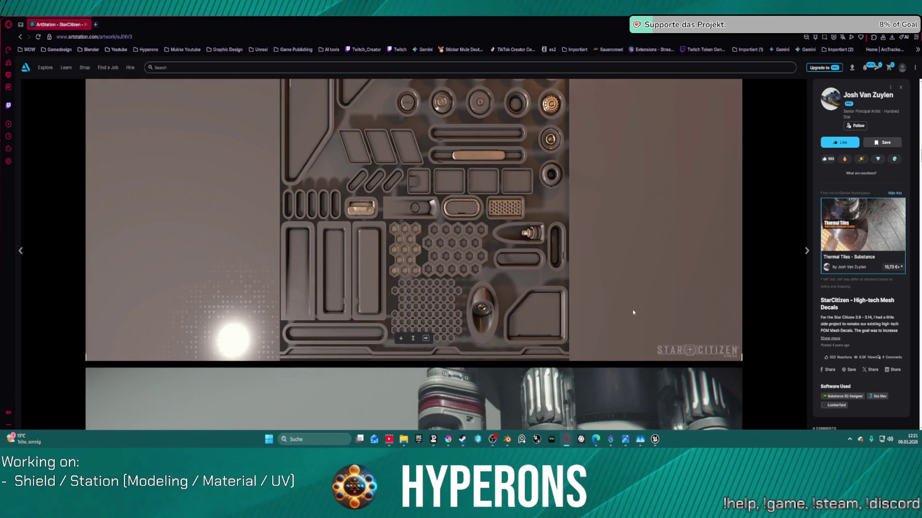
{"action": "scroll", "coordinate": [632, 312], "scroll_direction": "down", "scroll_amount": 5}
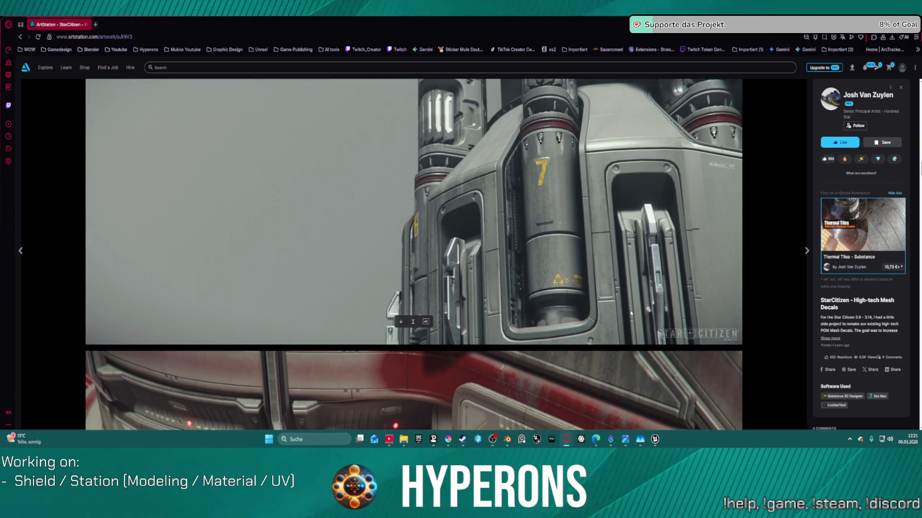
{"action": "scroll", "coordinate": [630, 313], "scroll_direction": "down", "scroll_amount": 10}
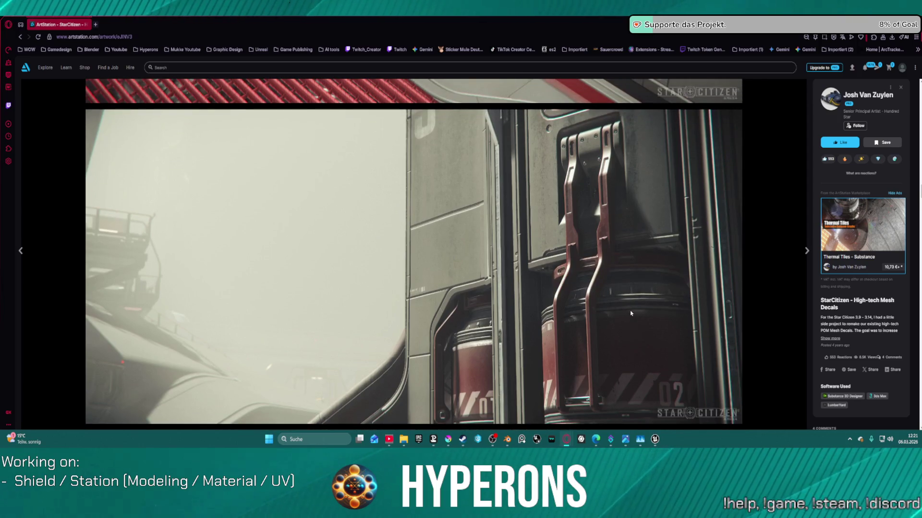
{"action": "scroll", "coordinate": [631, 313], "scroll_direction": "down", "scroll_amount": 5}
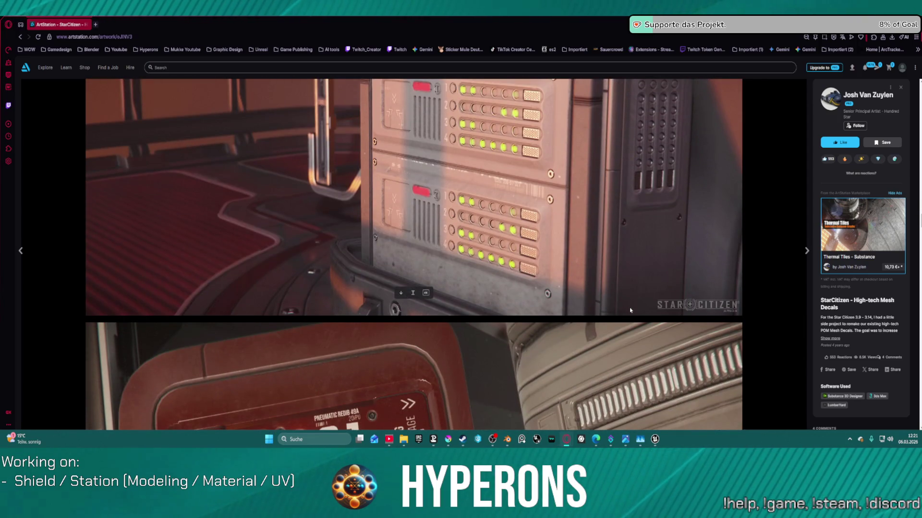
{"action": "scroll", "coordinate": [630, 310], "scroll_direction": "down", "scroll_amount": 10}
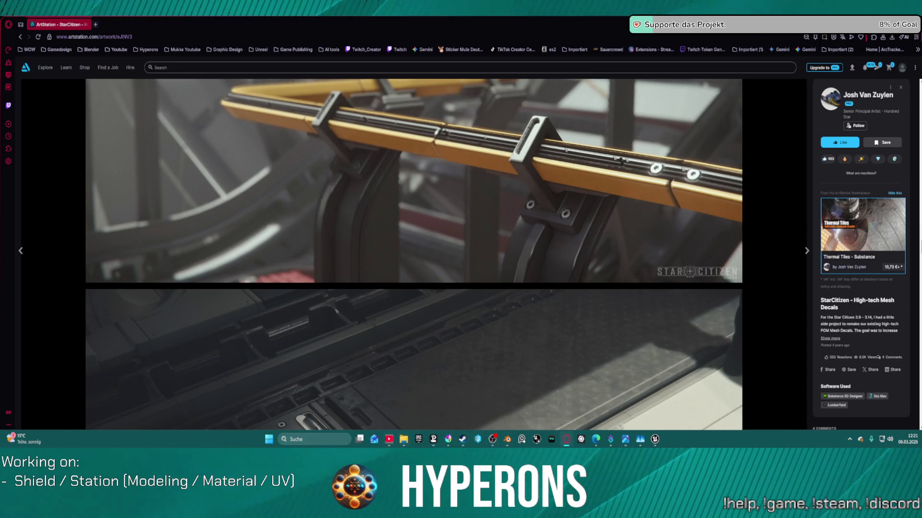
{"action": "scroll", "coordinate": [466, 402], "scroll_direction": "down", "scroll_amount": 5}
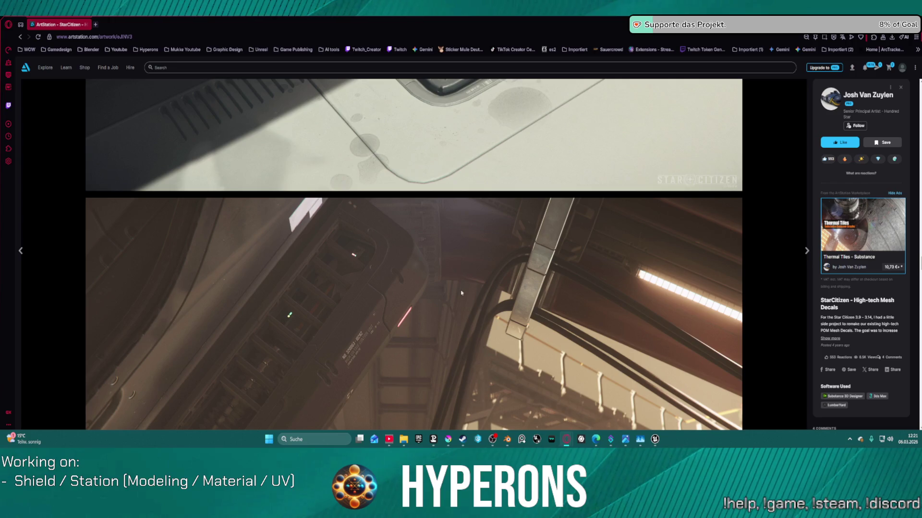
{"action": "scroll", "coordinate": [461, 299], "scroll_direction": "up", "scroll_amount": 5}
{"action": "scroll", "coordinate": [360, 289], "scroll_direction": "down", "scroll_amount": 5}
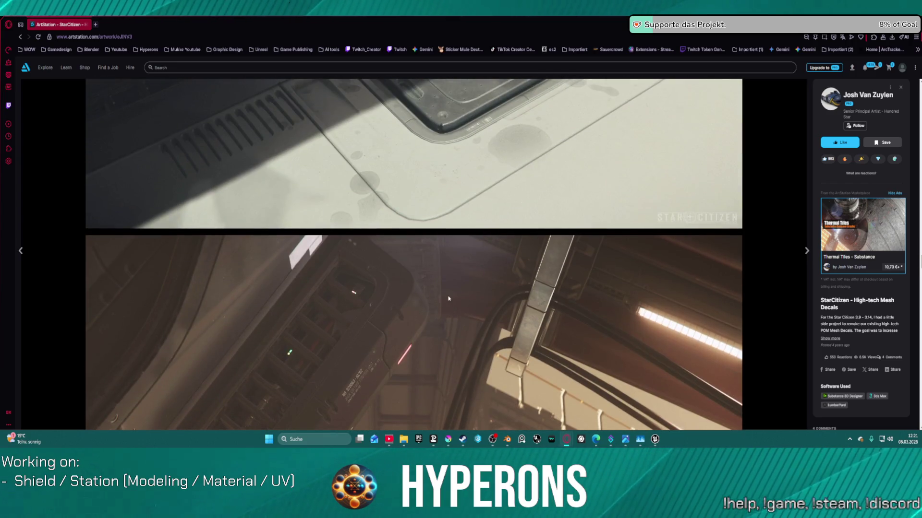
{"action": "scroll", "coordinate": [480, 281], "scroll_direction": "down", "scroll_amount": 4}
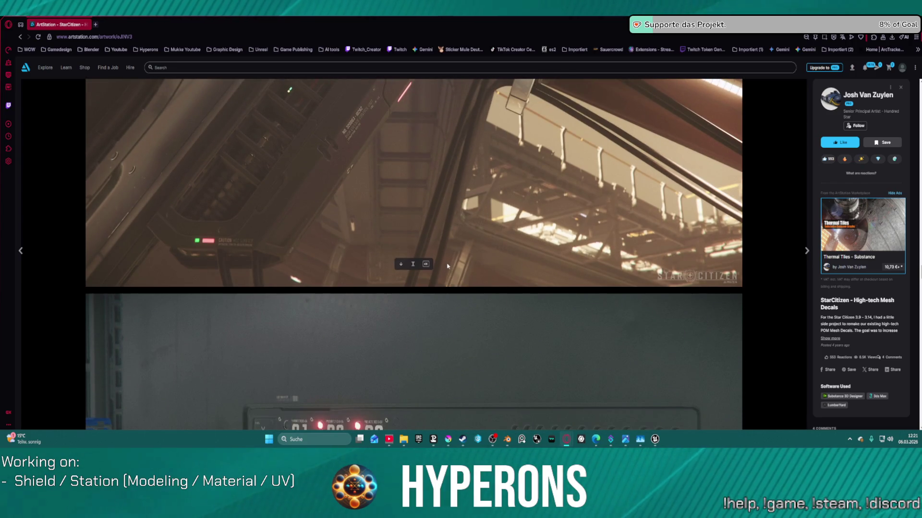
{"action": "scroll", "coordinate": [437, 272], "scroll_direction": "down", "scroll_amount": 1}
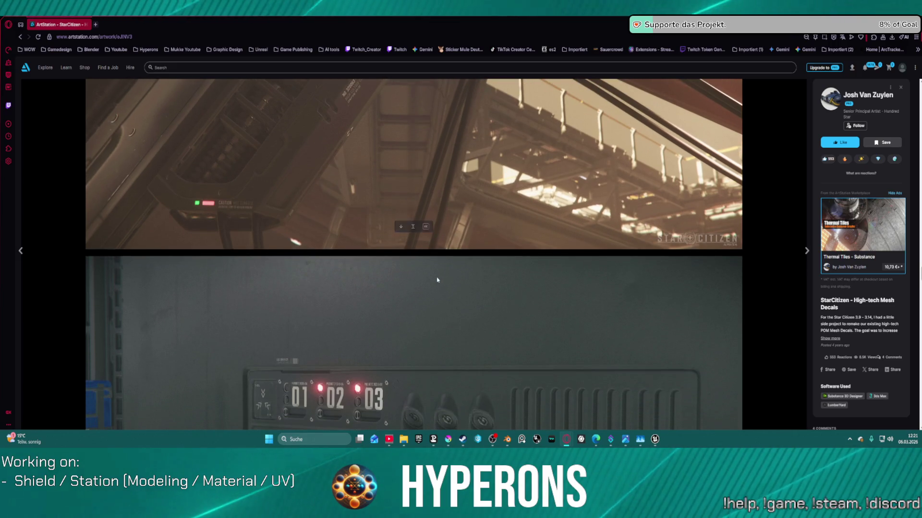
{"action": "scroll", "coordinate": [437, 278], "scroll_direction": "down", "scroll_amount": 5}
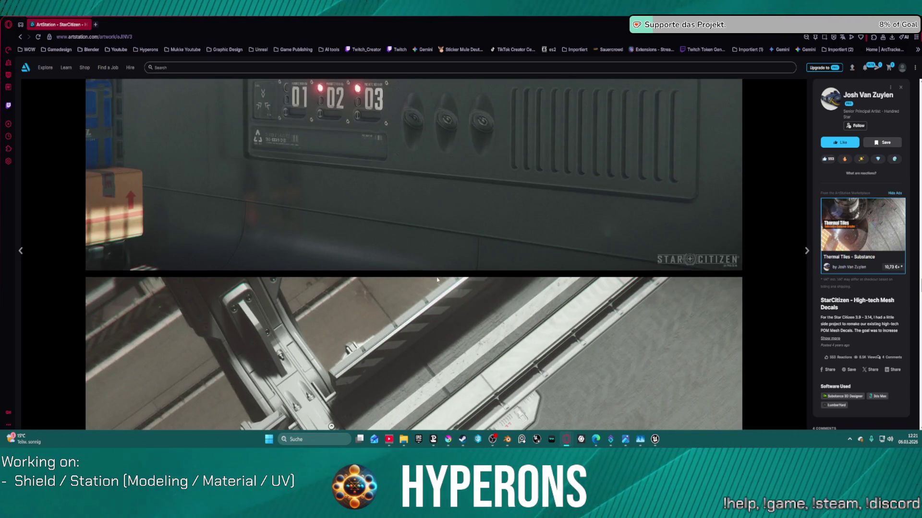
{"action": "scroll", "coordinate": [466, 139], "scroll_direction": "up", "scroll_amount": 4}
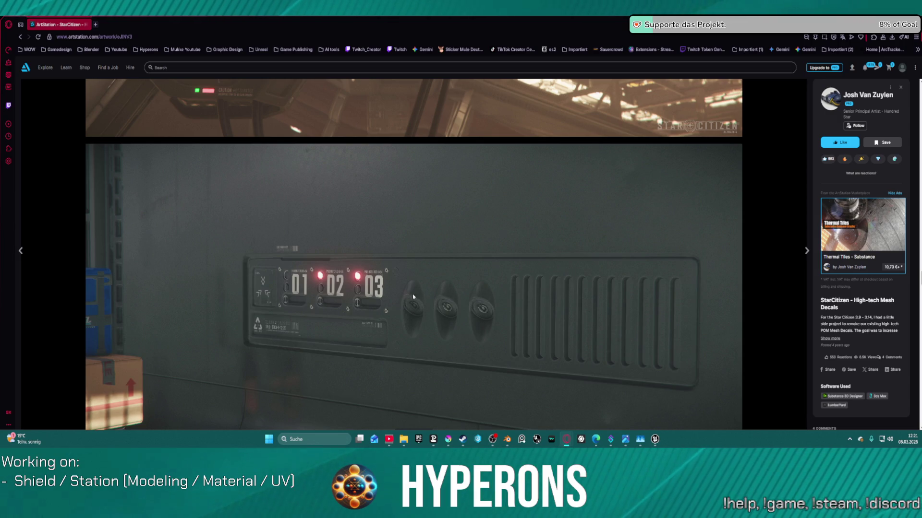
{"action": "scroll", "coordinate": [430, 297], "scroll_direction": "down", "scroll_amount": 2}
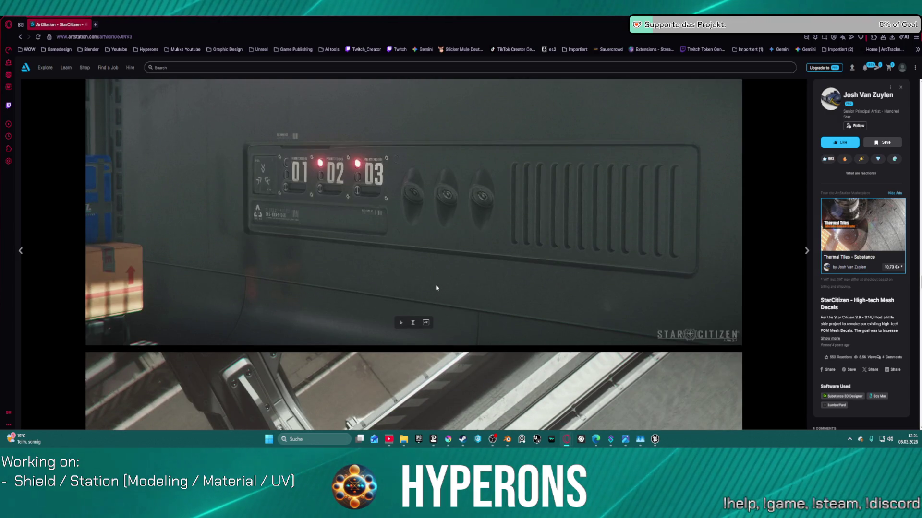
{"action": "scroll", "coordinate": [435, 284], "scroll_direction": "down", "scroll_amount": 6}
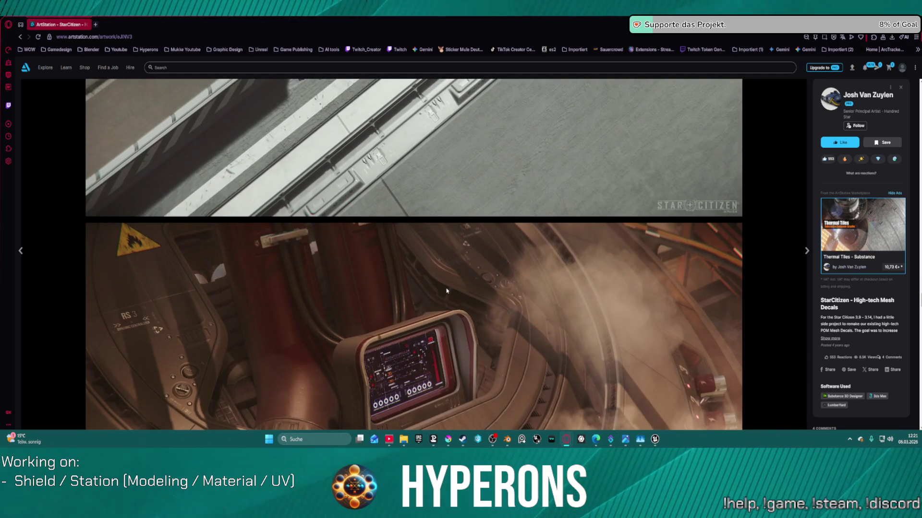
{"action": "scroll", "coordinate": [432, 259], "scroll_direction": "up", "scroll_amount": 3}
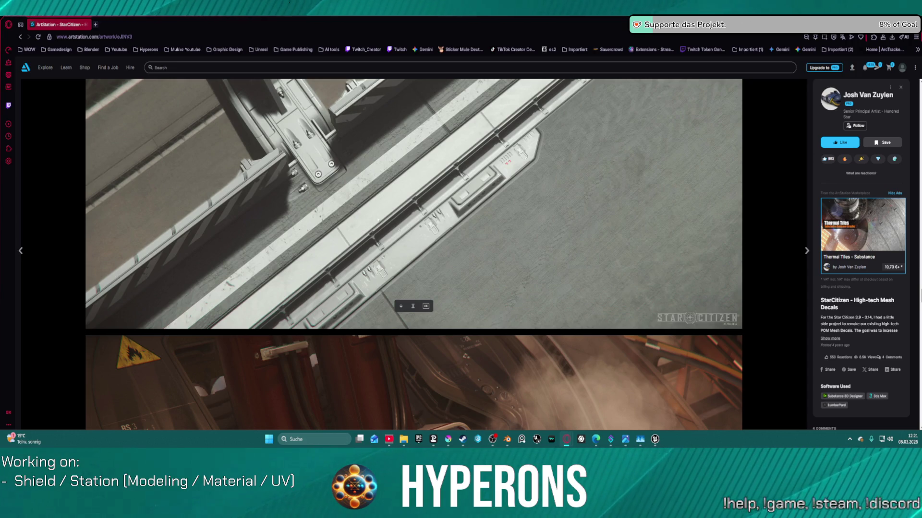
{"action": "scroll", "coordinate": [429, 248], "scroll_direction": "down", "scroll_amount": 7}
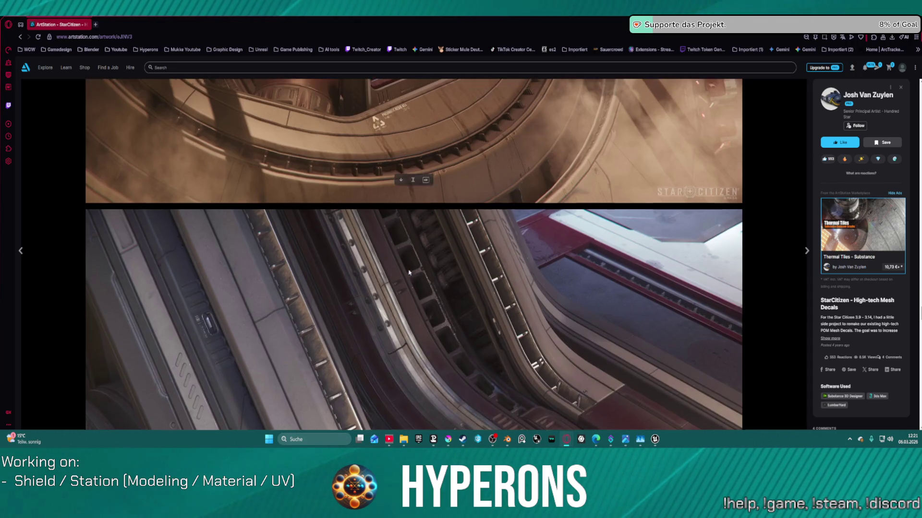
{"action": "scroll", "coordinate": [408, 272], "scroll_direction": "down", "scroll_amount": 3}
{"action": "scroll", "coordinate": [470, 297], "scroll_direction": "down", "scroll_amount": 1}
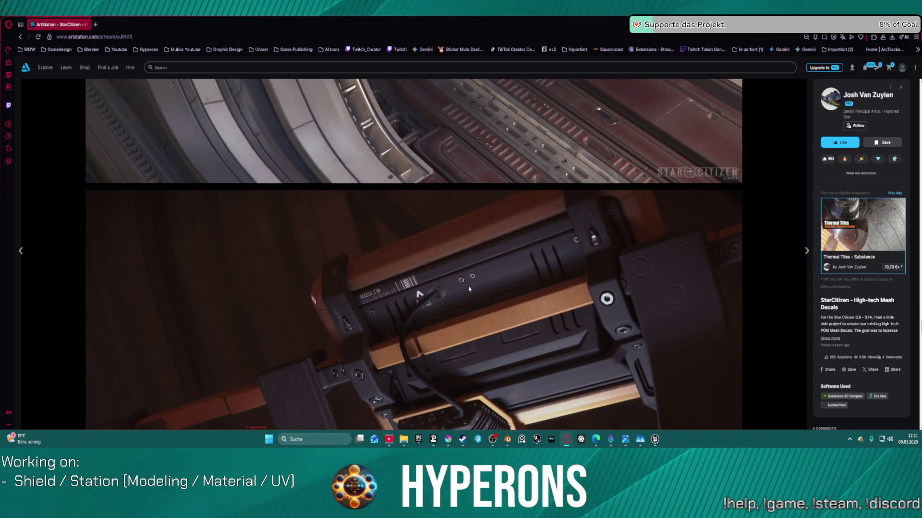
{"action": "scroll", "coordinate": [476, 300], "scroll_direction": "down", "scroll_amount": 6}
{"action": "scroll", "coordinate": [475, 300], "scroll_direction": "down", "scroll_amount": 1}
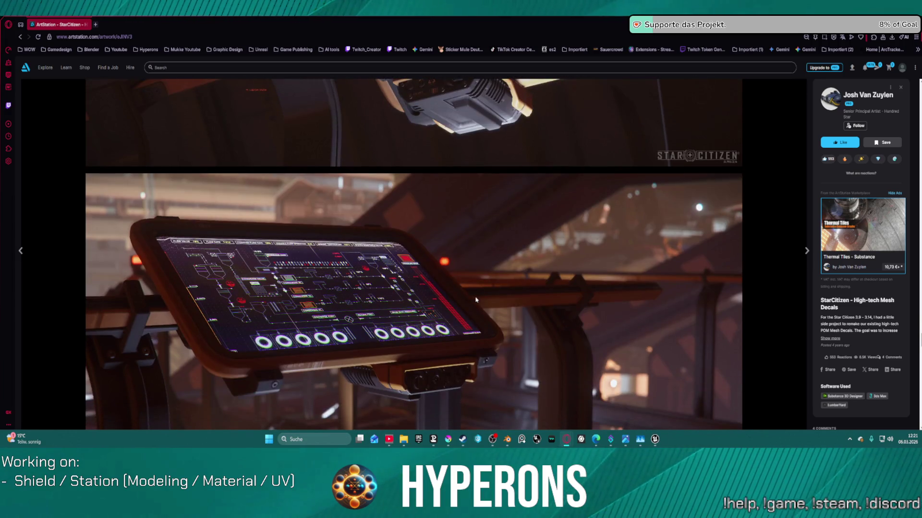
{"action": "scroll", "coordinate": [466, 288], "scroll_direction": "down", "scroll_amount": 8}
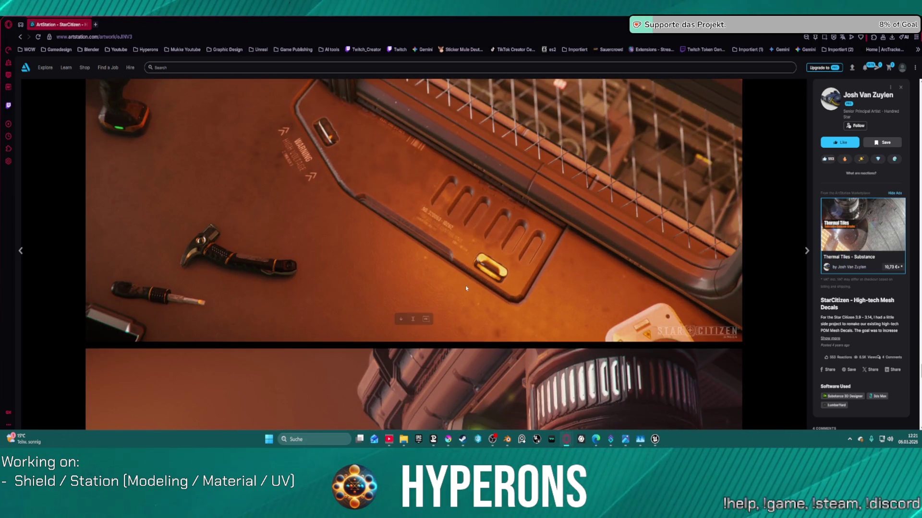
{"action": "scroll", "coordinate": [466, 288], "scroll_direction": "down", "scroll_amount": 10}
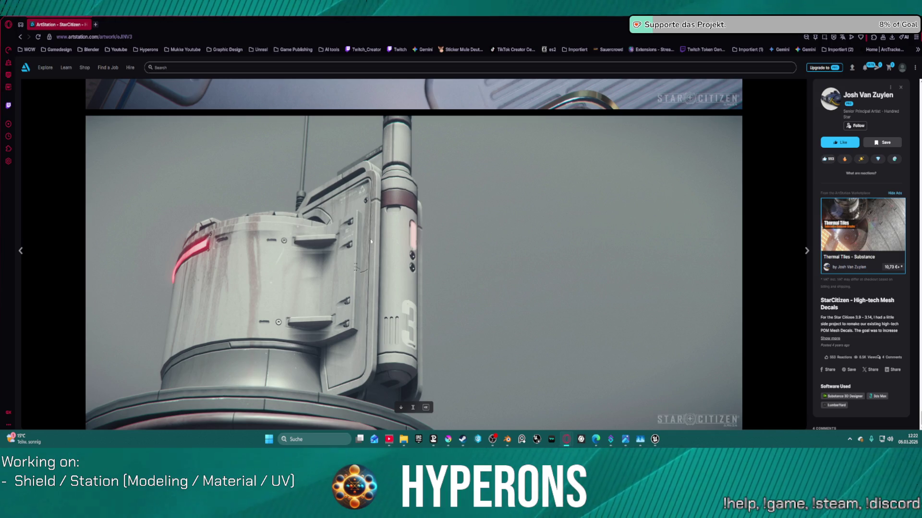
{"action": "scroll", "coordinate": [379, 259], "scroll_direction": "up", "scroll_amount": 1}
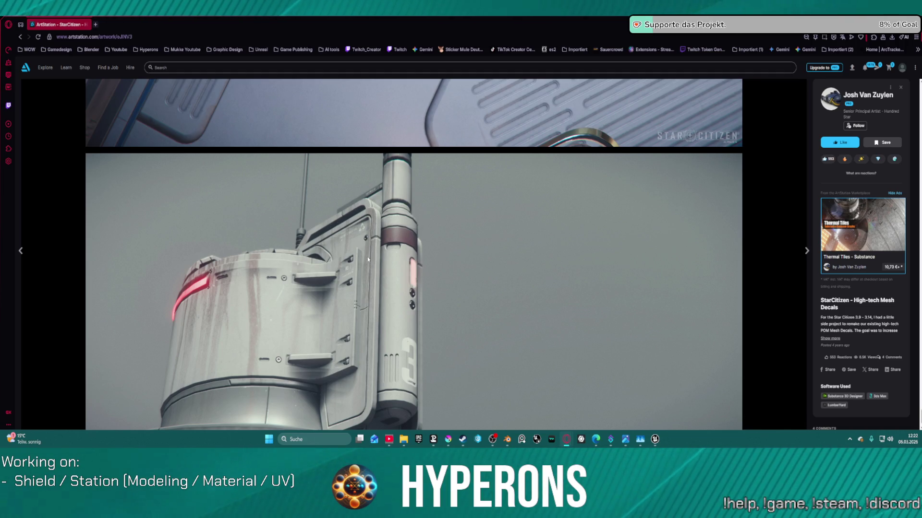
{"action": "scroll", "coordinate": [378, 362], "scroll_direction": "down", "scroll_amount": 1}
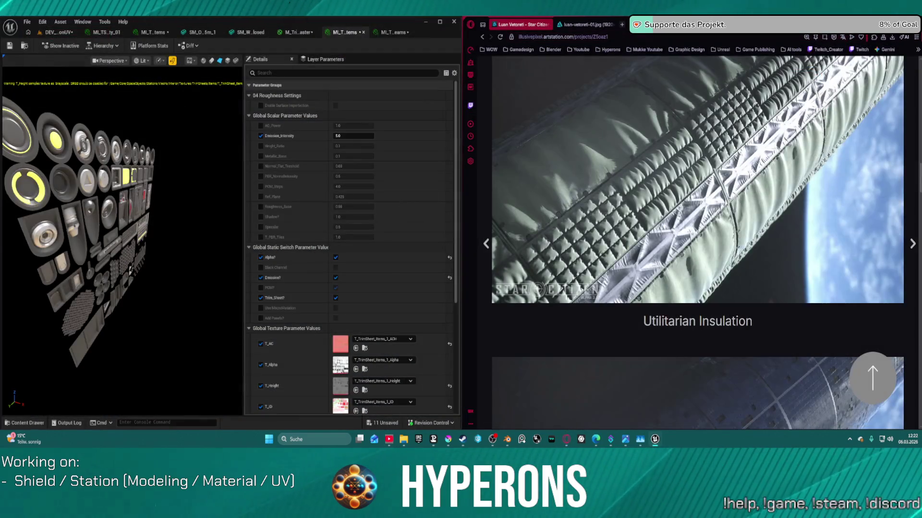
Close both Opera reference windows via 'Fenster schließen' and the image viewer, then minimize Unreal Editor.
{"action": "key", "text": "alt+F4"}
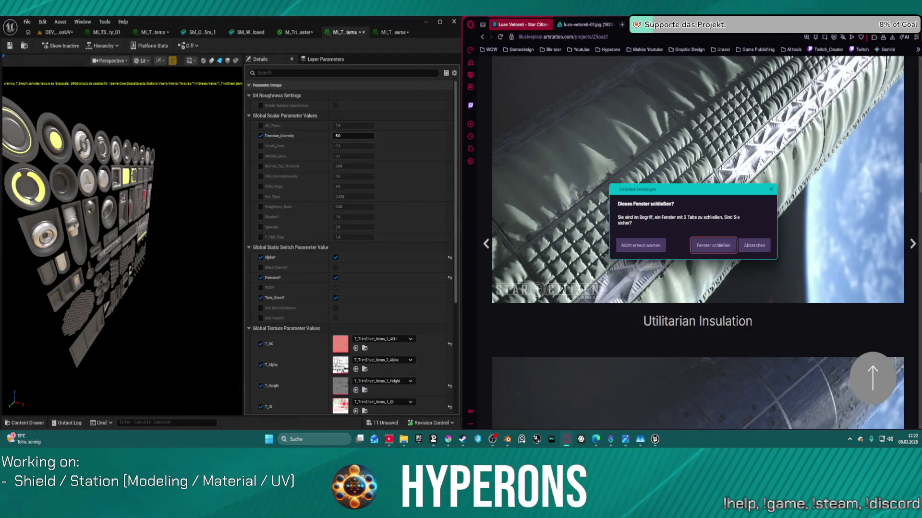
{"action": "left_click", "coordinate": [720, 242]}
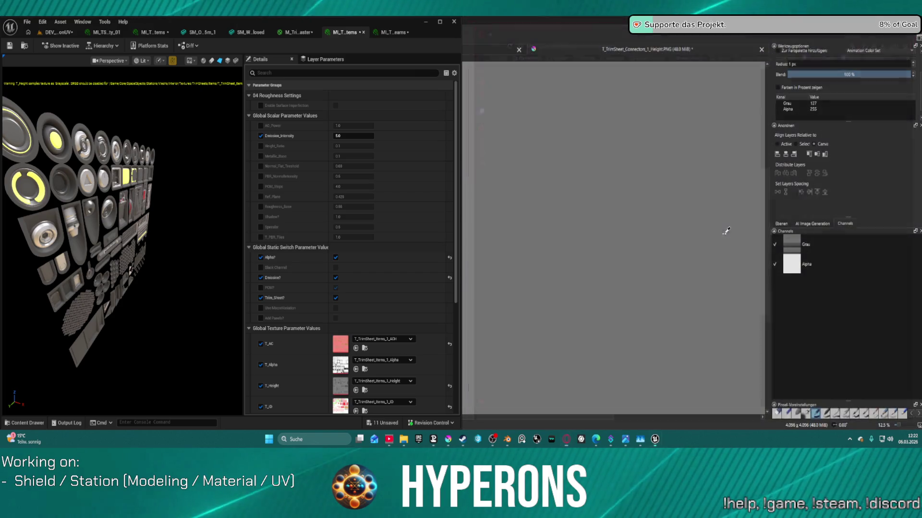
{"action": "key", "text": "alt+Tab"}
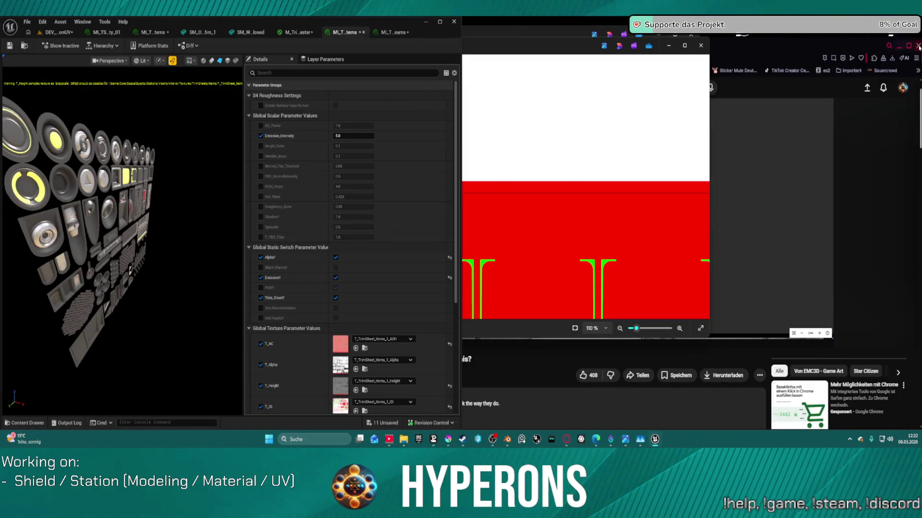
{"action": "left_click", "coordinate": [915, 46]}
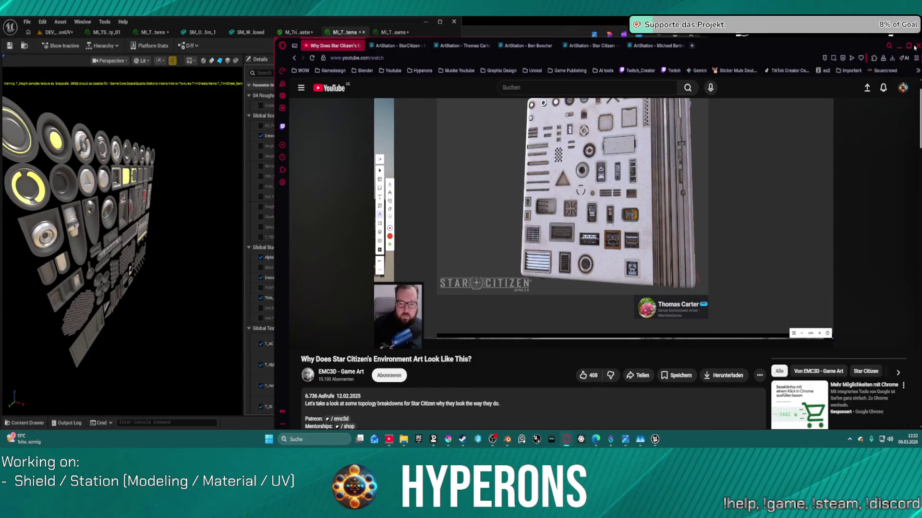
{"action": "key", "text": "Return"}
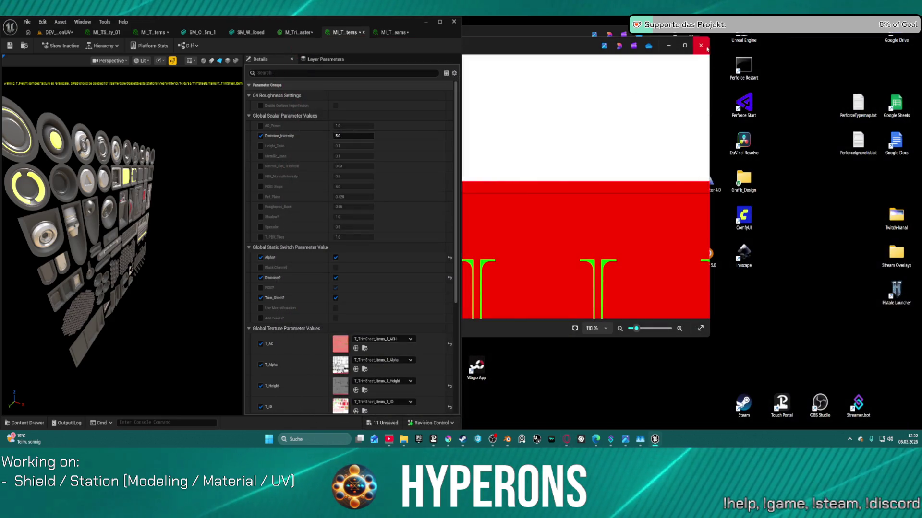
{"action": "left_click", "coordinate": [701, 45]}
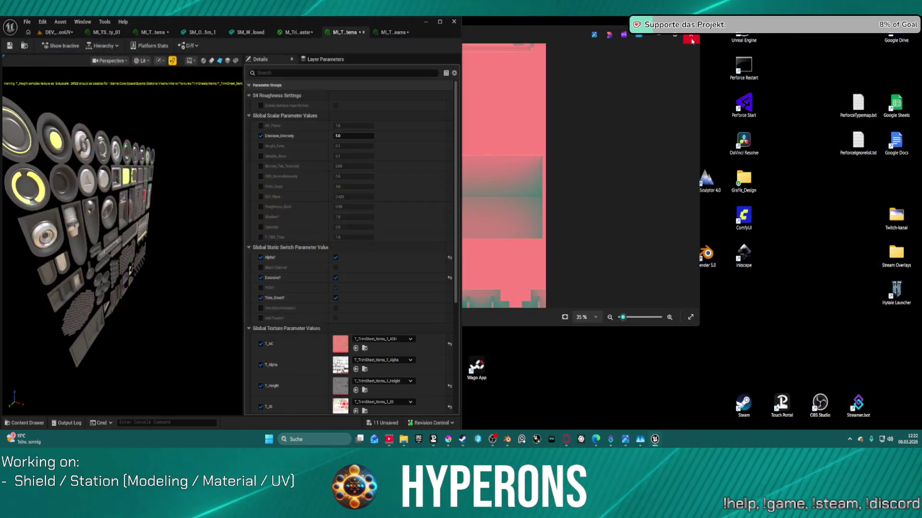
{"action": "left_click", "coordinate": [425, 23]}
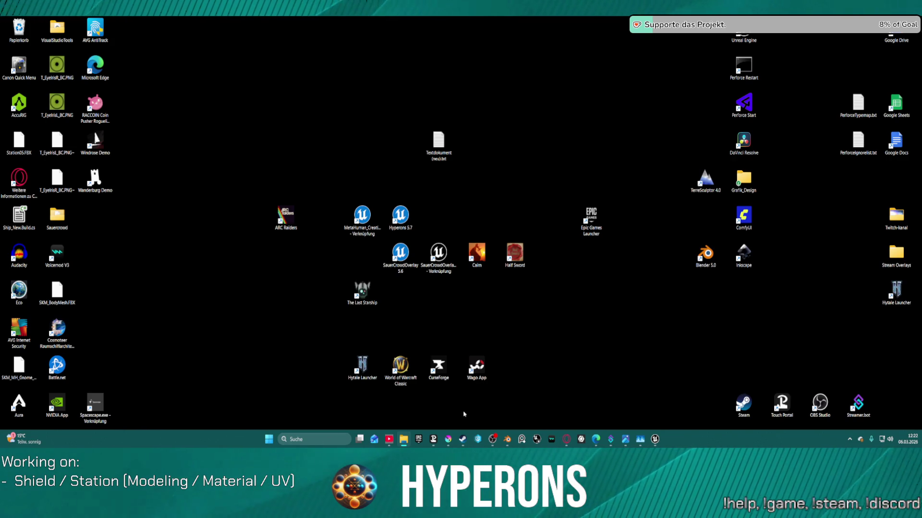
Restore the MI_TS_Main_3_Items material instance editor from the taskbar and maximize it.
{"action": "mouse_move", "coordinate": [624, 437]}
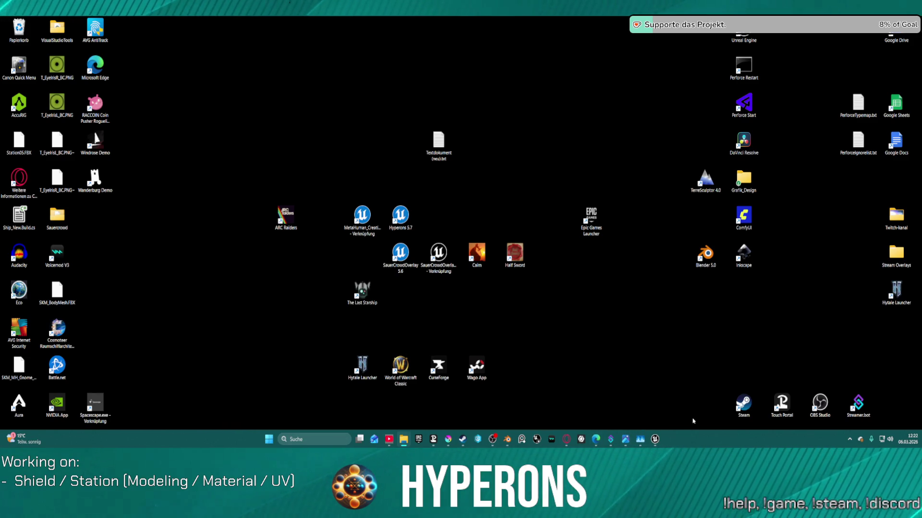
{"action": "left_click", "coordinate": [653, 439]}
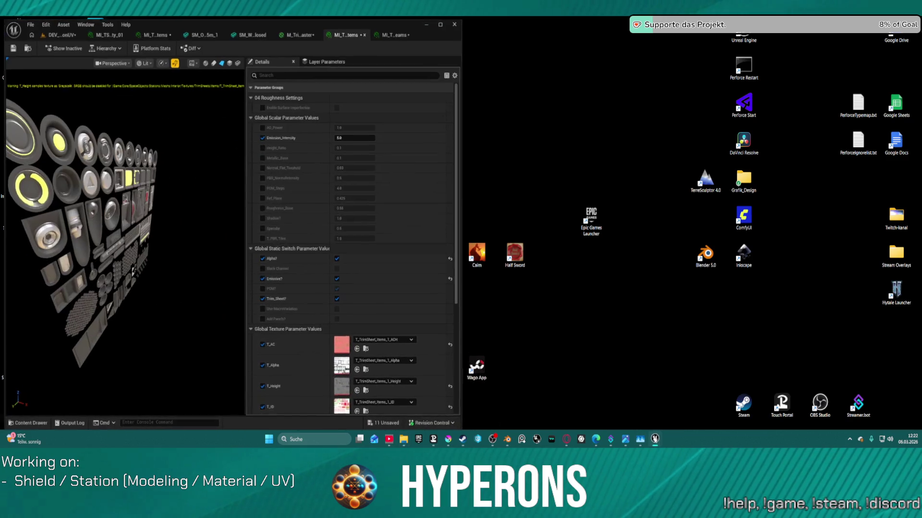
{"action": "double_click", "coordinate": [443, 32]}
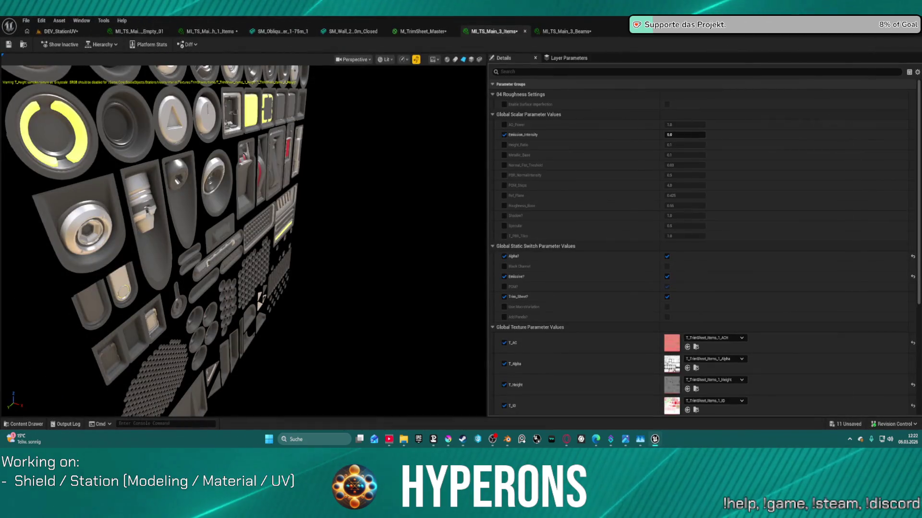
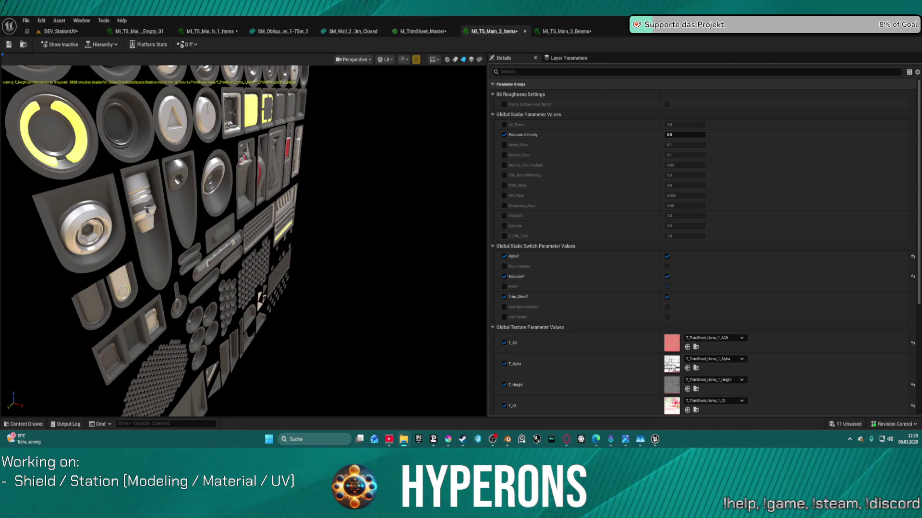
Minimize Unreal, open Opera, and bring the StarCitizen Community HoloViewer page with its 6.0.0 patch notes to the front.
{"action": "key", "text": "super+d"}
{"action": "key", "text": "super+d"}
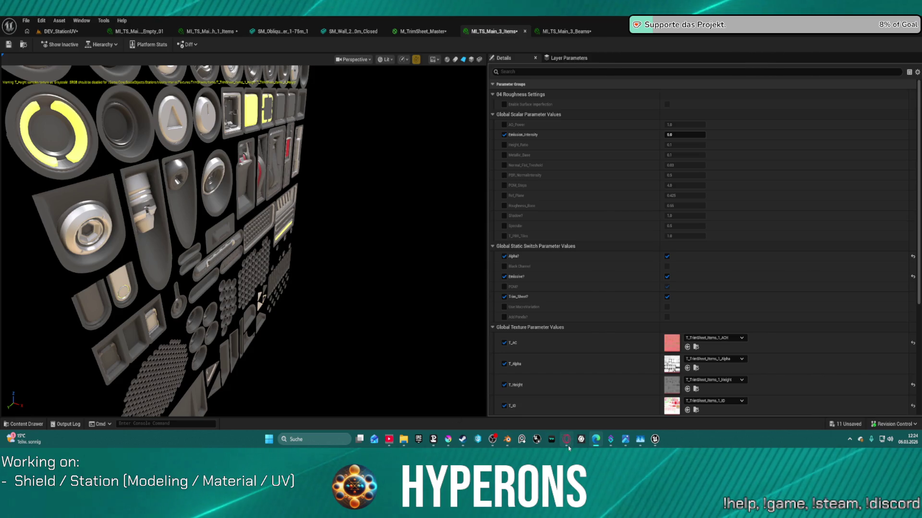
{"action": "mouse_move", "coordinate": [566, 439]}
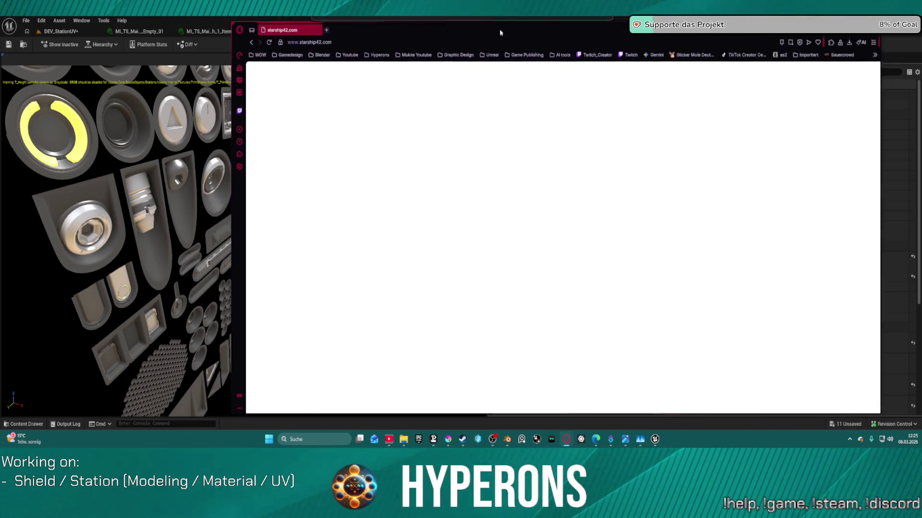
{"action": "left_click_drag", "start_coordinate": [442, 30], "coordinate": [430, 29]}
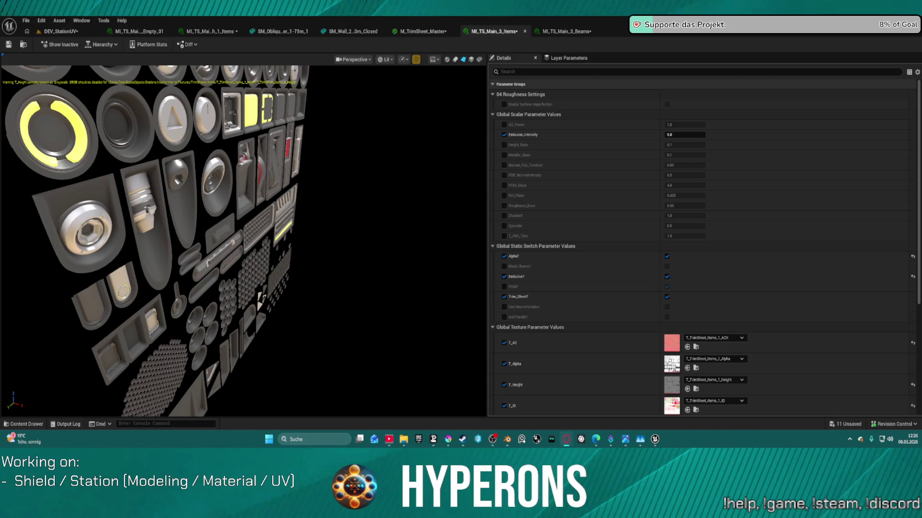
{"action": "key", "text": "alt+Tab"}
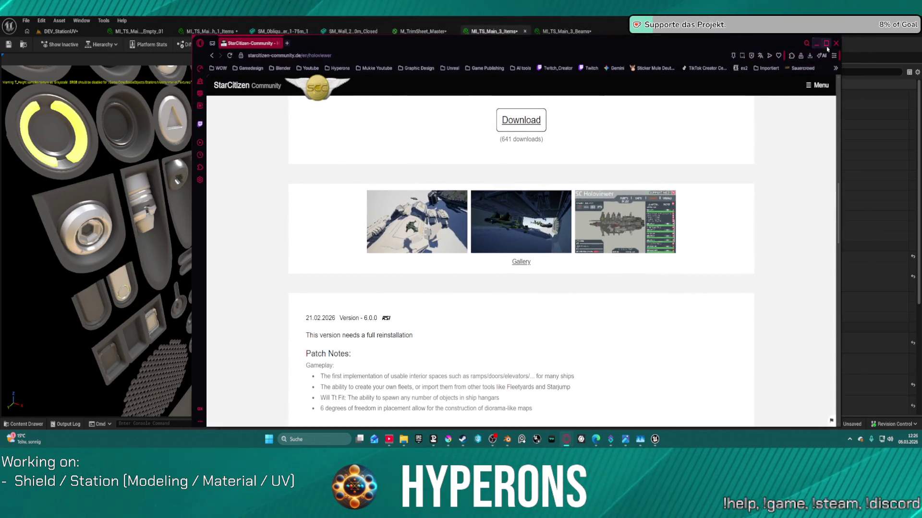
Maximize the browser and page through the HoloViewer gallery screenshots, starting with the hangar image.
{"action": "left_click", "coordinate": [826, 44]}
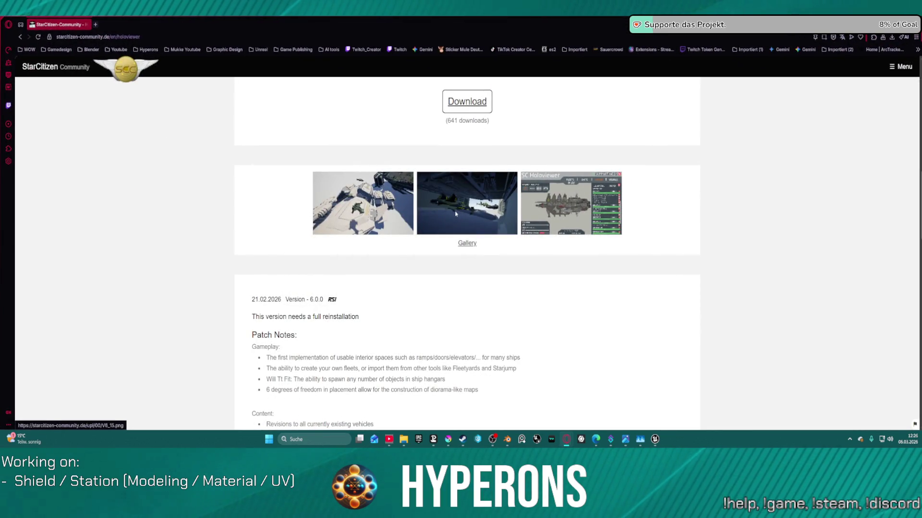
{"action": "left_click", "coordinate": [456, 213]}
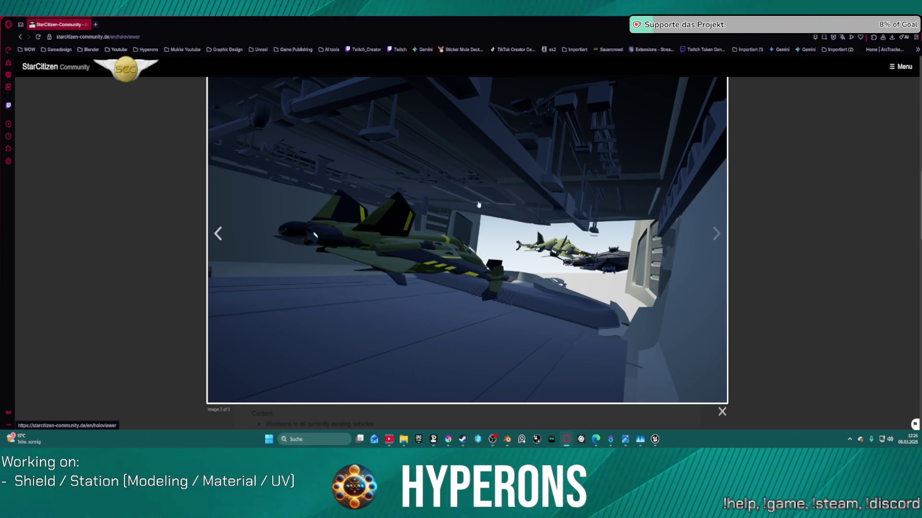
{"action": "left_click", "coordinate": [707, 236]}
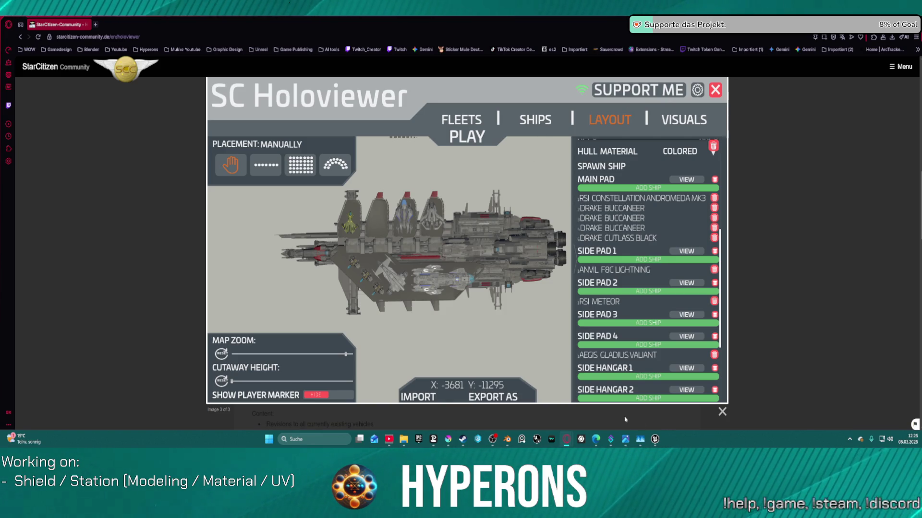
{"action": "left_click", "coordinate": [721, 414]}
Scroll the HoloViewer page, then return to Unreal's MI_TS_Main_3_Items material instance editor.
{"action": "scroll", "coordinate": [434, 264], "scroll_direction": "down", "scroll_amount": 5}
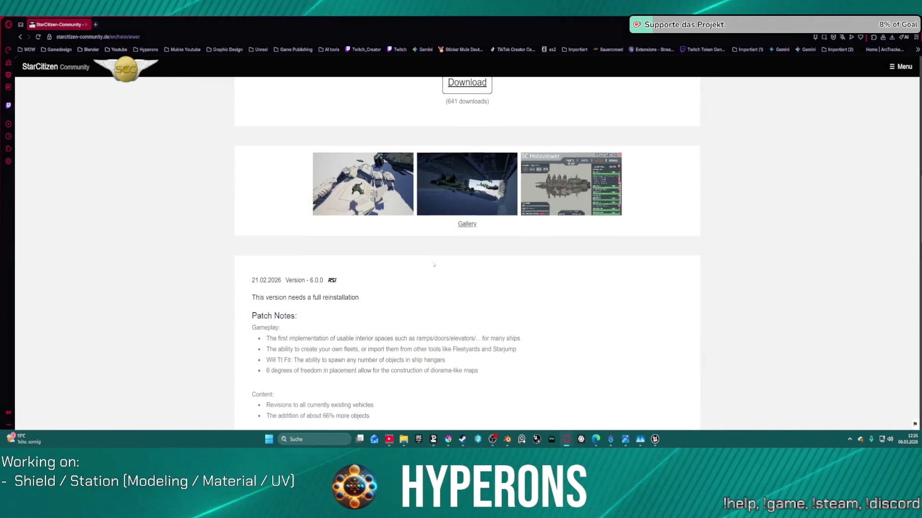
{"action": "scroll", "coordinate": [434, 264], "scroll_direction": "down", "scroll_amount": 1}
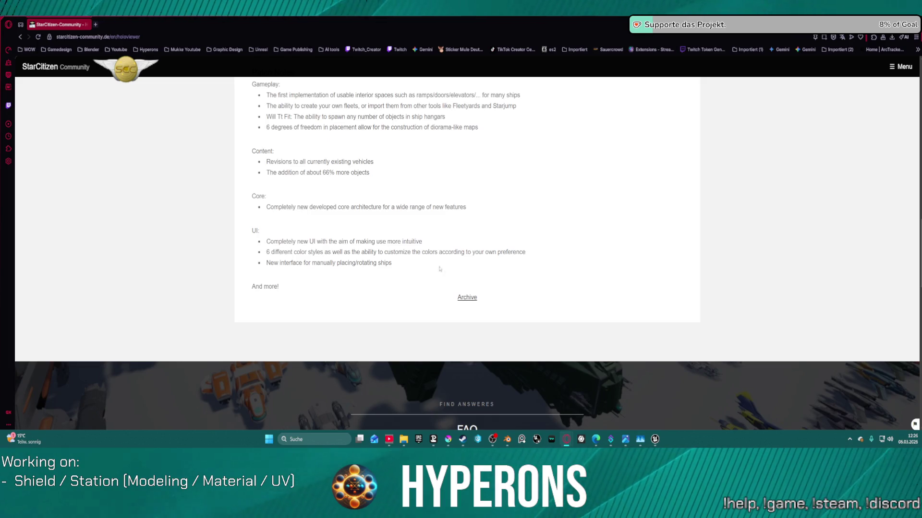
{"action": "scroll", "coordinate": [434, 265], "scroll_direction": "up", "scroll_amount": 15}
{"action": "scroll", "coordinate": [554, 251], "scroll_direction": "up", "scroll_amount": 5}
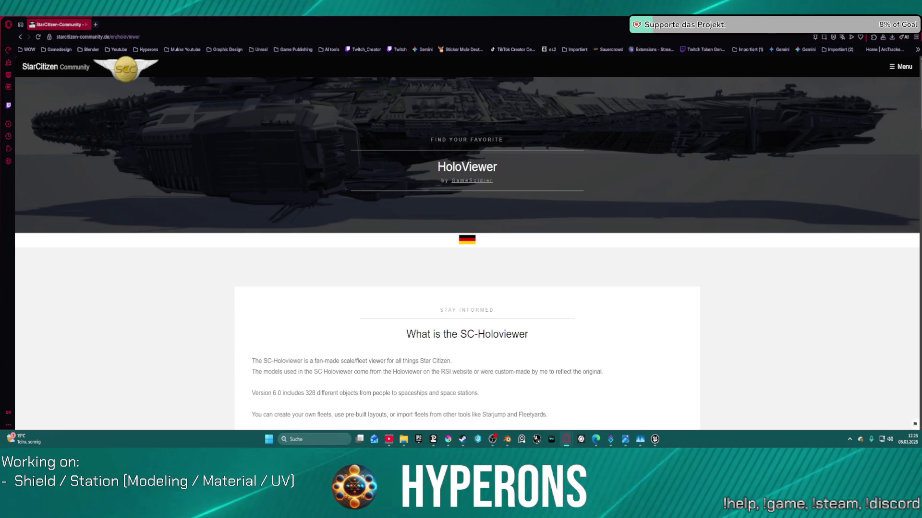
{"action": "key", "text": "alt+Tab"}
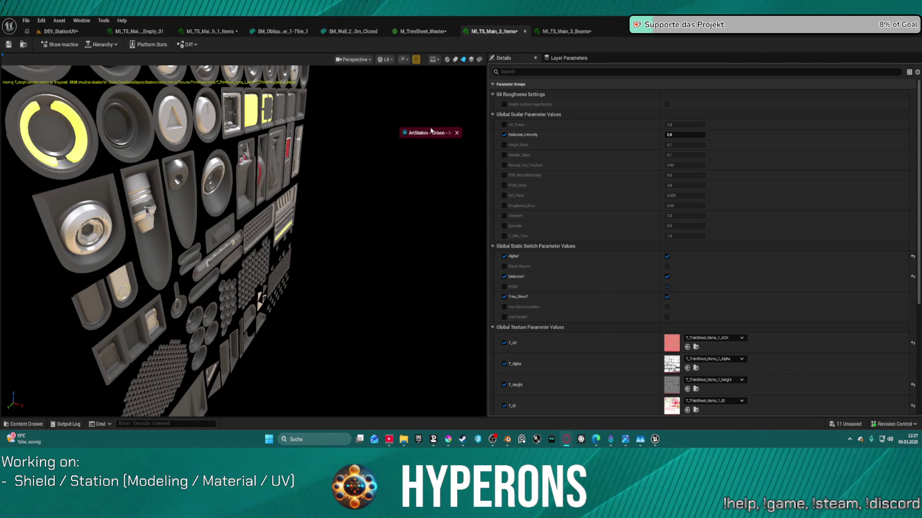
Place the ArtStation window beside the editor, scroll it, and go back to the artist's portfolio.
{"action": "left_click_drag", "start_coordinate": [432, 133], "coordinate": [469, 112]}
{"action": "scroll", "coordinate": [533, 197], "scroll_direction": "down", "scroll_amount": 10}
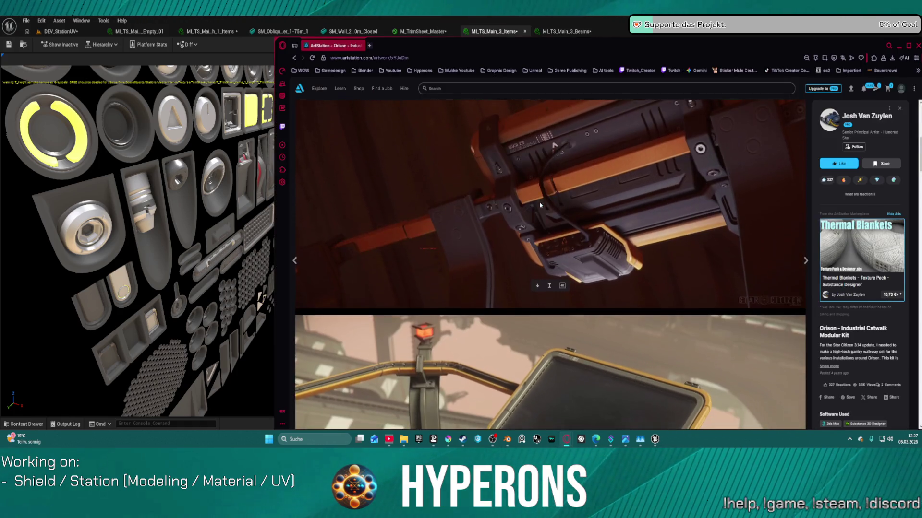
{"action": "scroll", "coordinate": [547, 212], "scroll_direction": "down", "scroll_amount": 5}
{"action": "scroll", "coordinate": [552, 217], "scroll_direction": "down", "scroll_amount": 5}
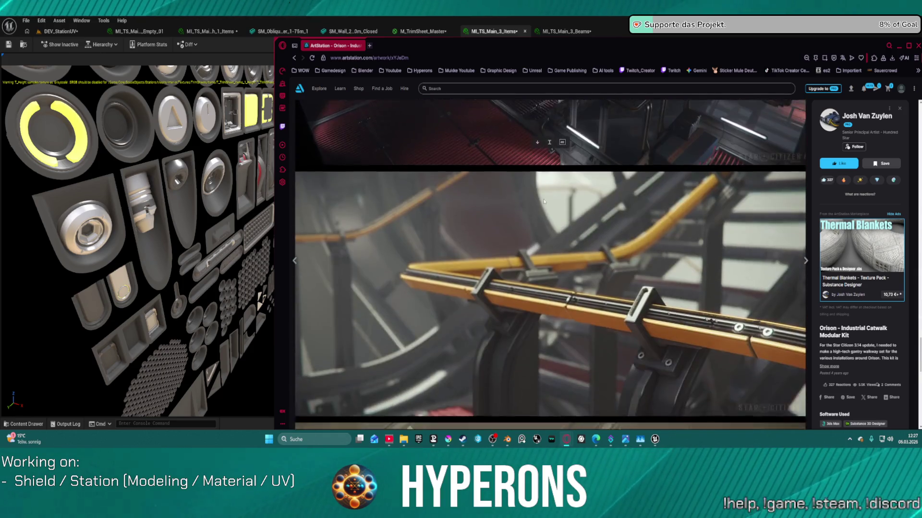
{"action": "key", "text": "alt+Left"}
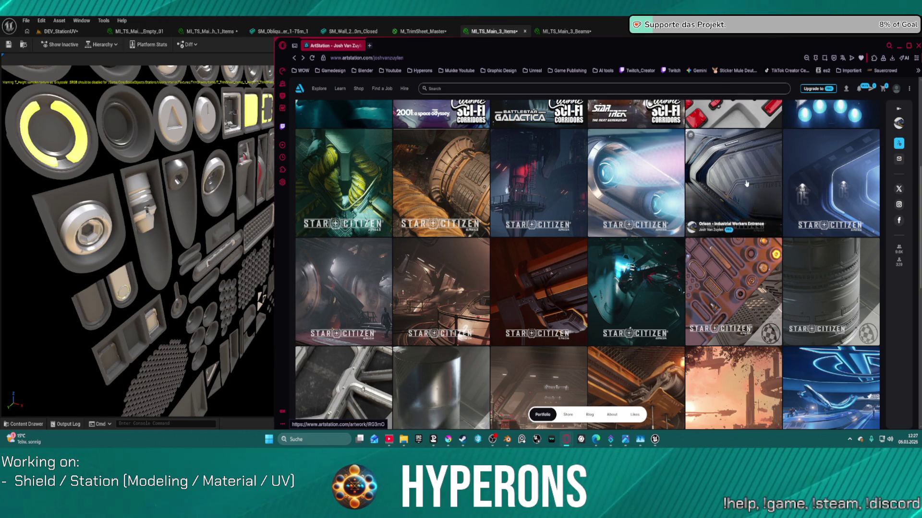
Open the Containment Plating hexagon panel artwork, scroll through its images, and return to the portfolio grid.
{"action": "scroll", "coordinate": [747, 183], "scroll_direction": "down", "scroll_amount": 10}
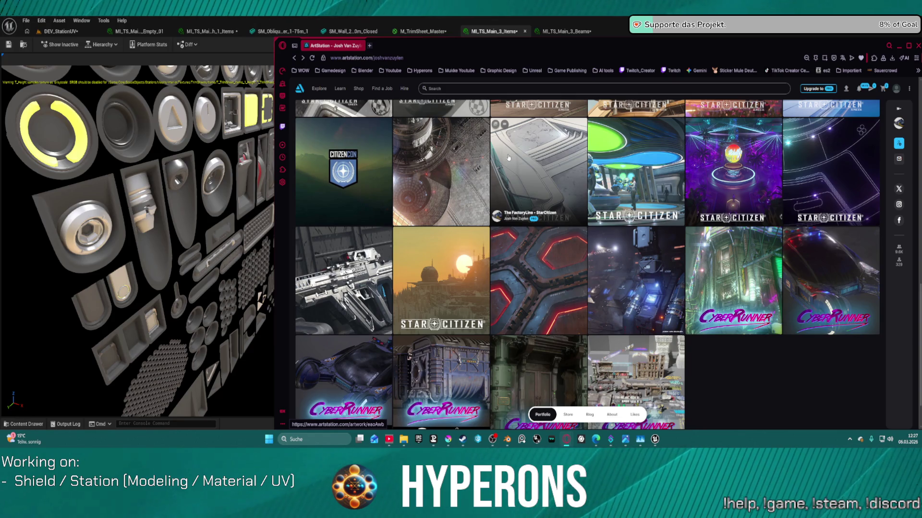
{"action": "left_click", "coordinate": [546, 282]}
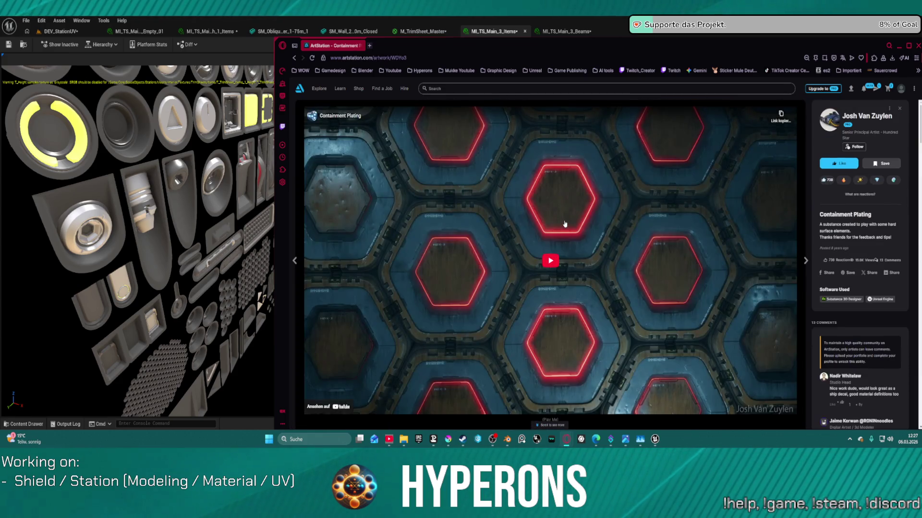
{"action": "scroll", "coordinate": [565, 223], "scroll_direction": "down", "scroll_amount": 5}
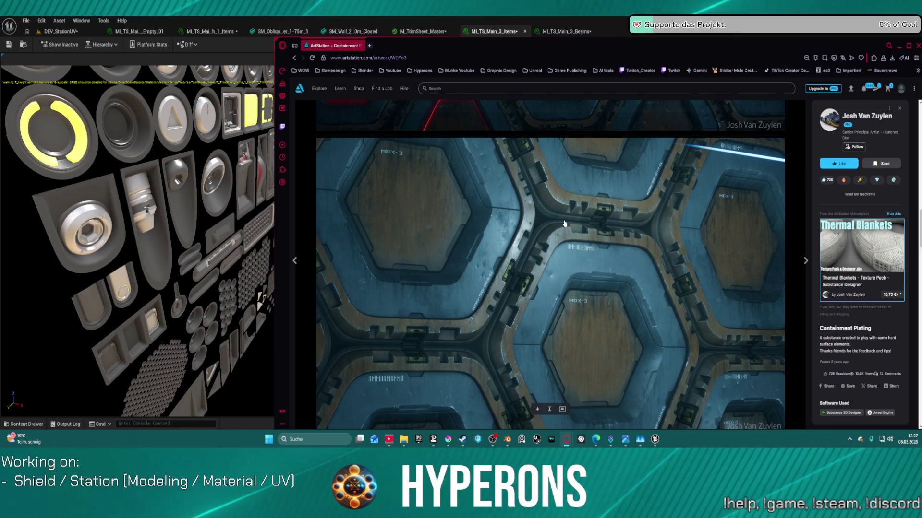
{"action": "scroll", "coordinate": [564, 223], "scroll_direction": "down", "scroll_amount": 6}
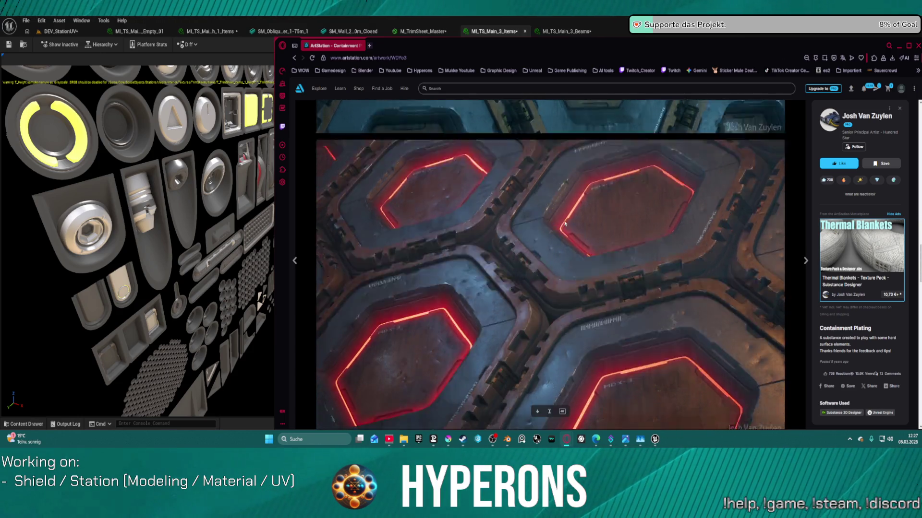
{"action": "scroll", "coordinate": [564, 225], "scroll_direction": "down", "scroll_amount": 4}
{"action": "scroll", "coordinate": [565, 225], "scroll_direction": "down", "scroll_amount": 3}
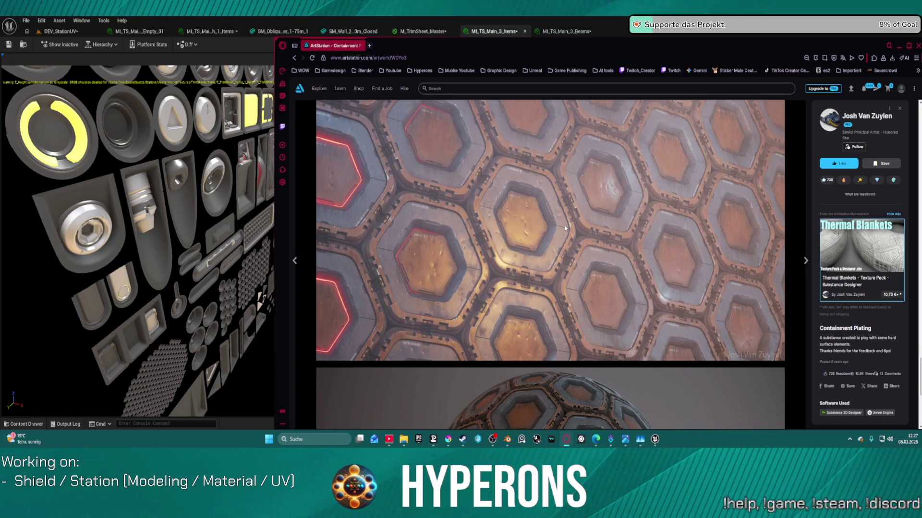
{"action": "scroll", "coordinate": [564, 226], "scroll_direction": "down", "scroll_amount": 5}
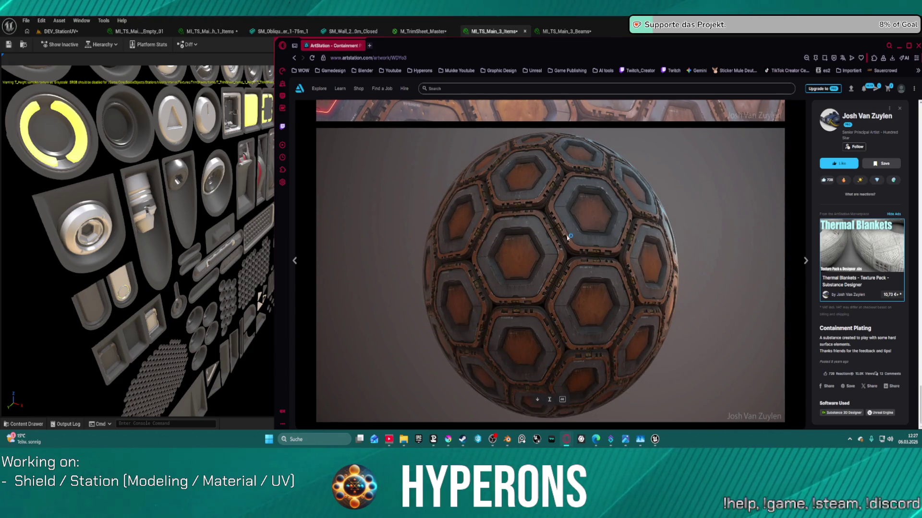
{"action": "scroll", "coordinate": [567, 240], "scroll_direction": "up", "scroll_amount": 15}
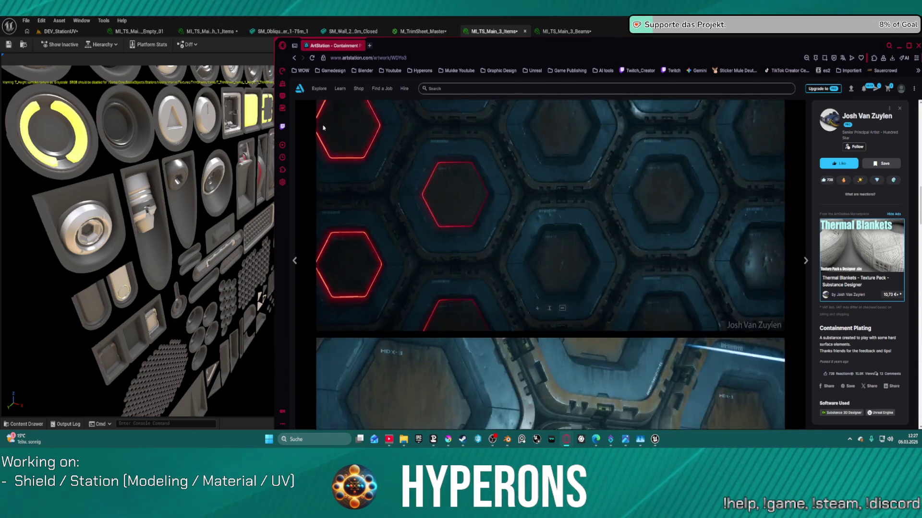
{"action": "left_click", "coordinate": [295, 58]}
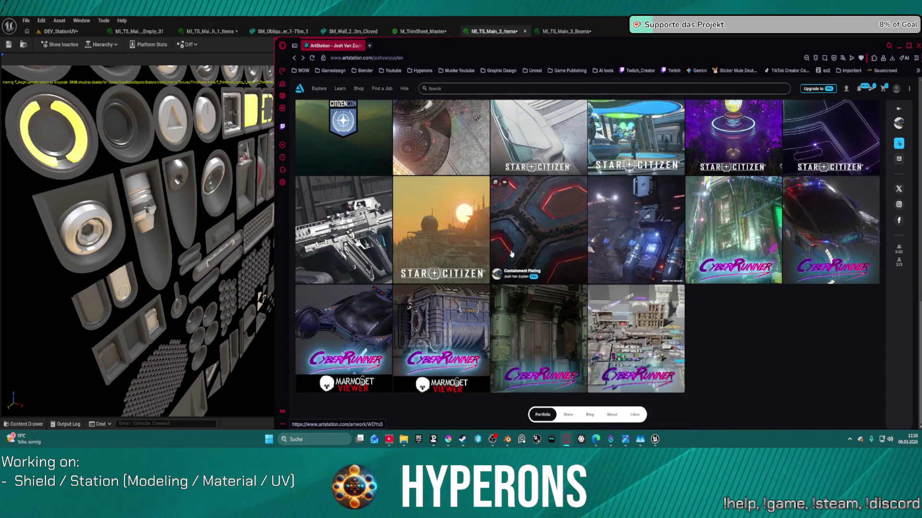
Open the Orison Industrial Textures artwork and scroll through its industrial cylinder images.
{"action": "scroll", "coordinate": [399, 276], "scroll_direction": "up", "scroll_amount": 3}
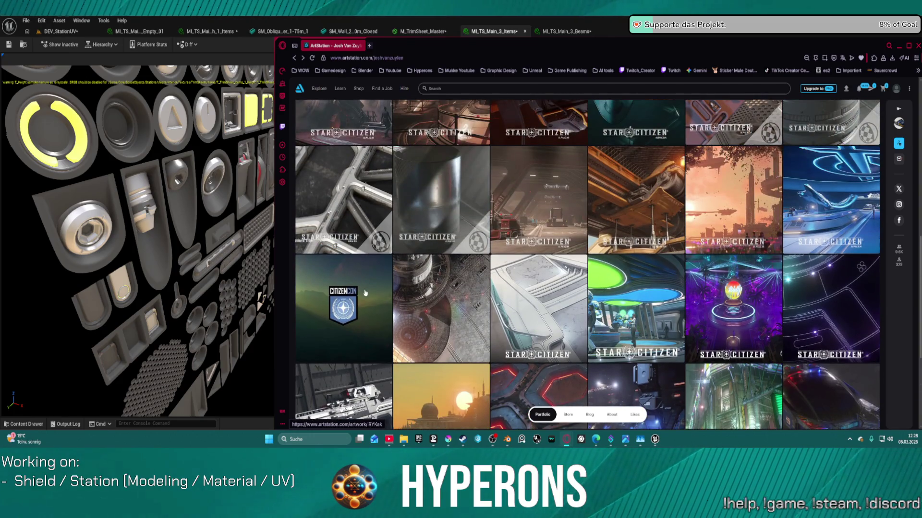
{"action": "left_click", "coordinate": [441, 204]}
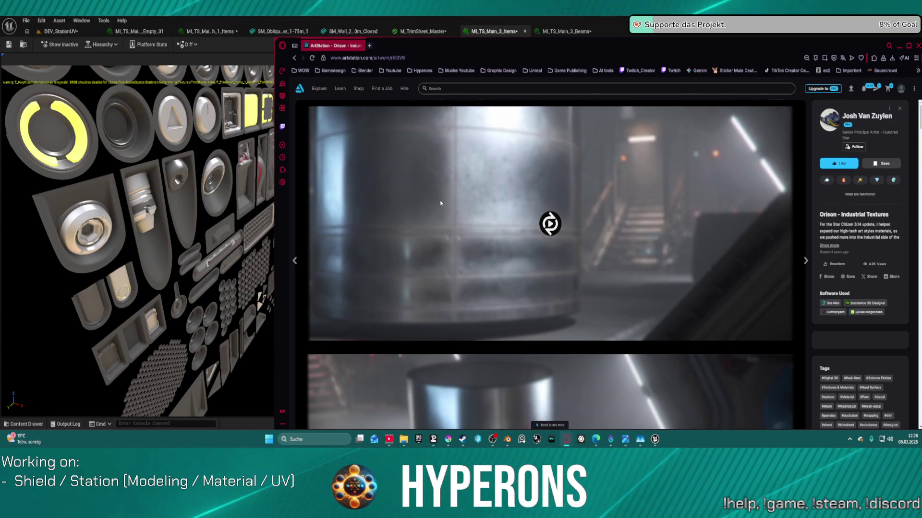
{"action": "scroll", "coordinate": [441, 204], "scroll_direction": "down", "scroll_amount": 5}
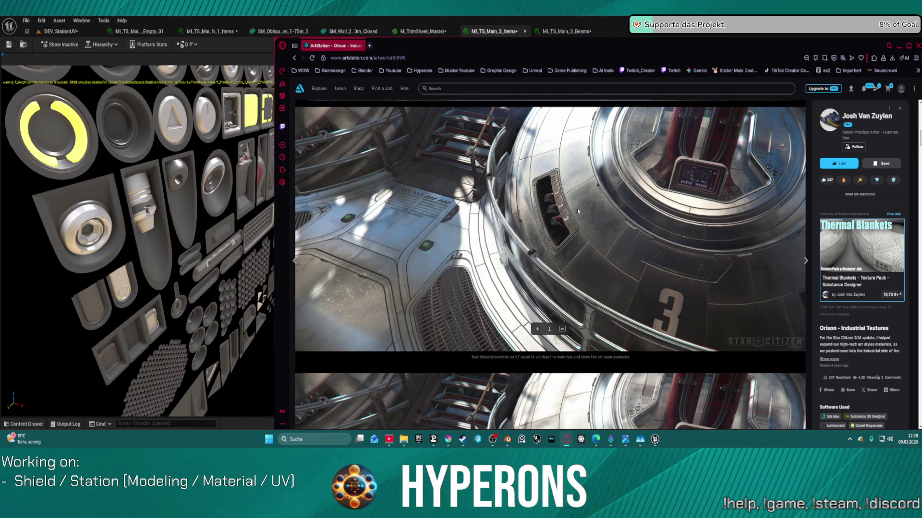
{"action": "scroll", "coordinate": [578, 210], "scroll_direction": "down", "scroll_amount": 2}
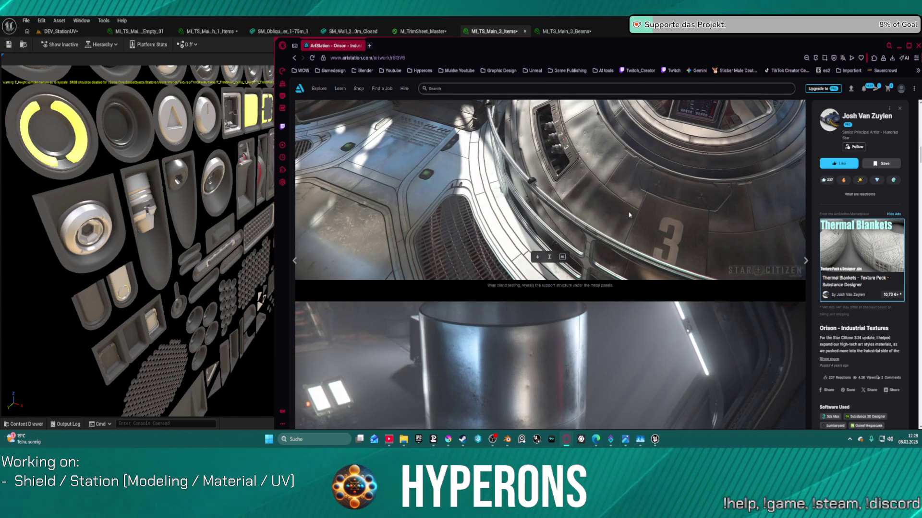
{"action": "scroll", "coordinate": [595, 171], "scroll_direction": "down", "scroll_amount": 10}
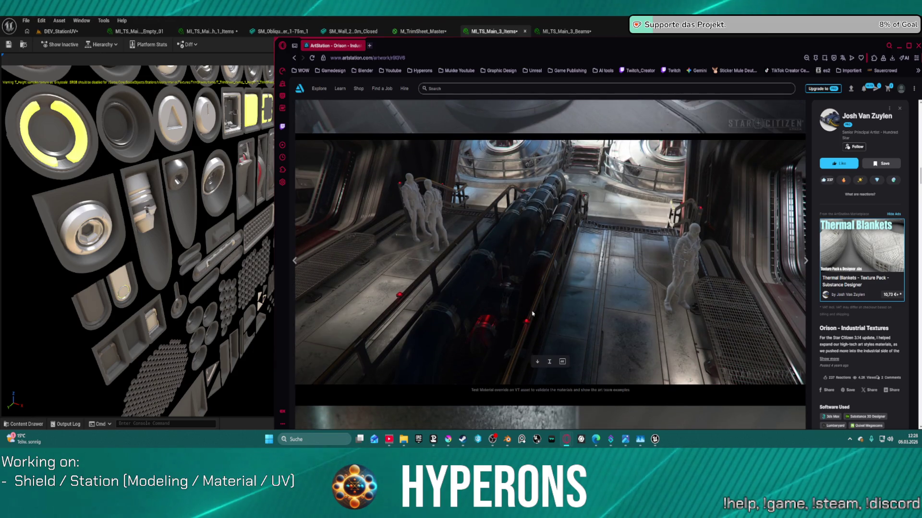
{"action": "scroll", "coordinate": [531, 316], "scroll_direction": "down", "scroll_amount": 8}
{"action": "scroll", "coordinate": [531, 304], "scroll_direction": "down", "scroll_amount": 10}
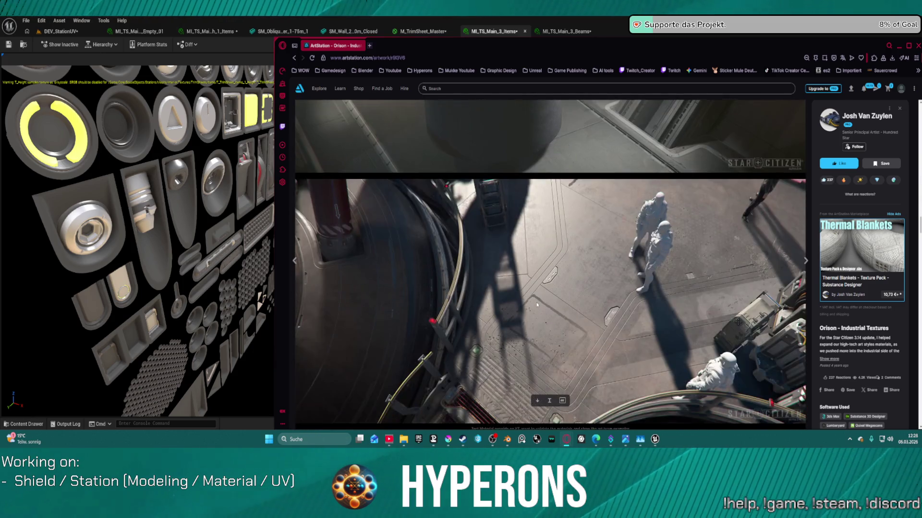
{"action": "scroll", "coordinate": [538, 304], "scroll_direction": "down", "scroll_amount": 3}
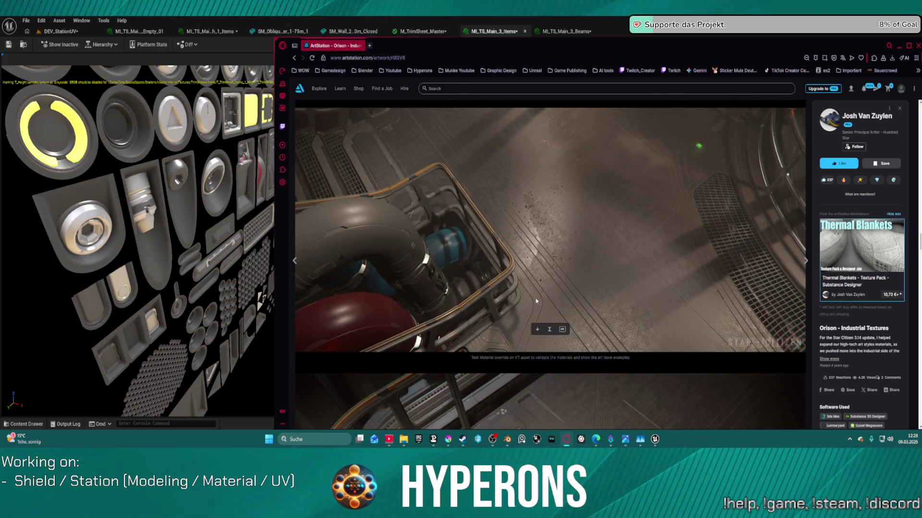
Scroll through the remaining cylinder reference images, then close the browser to reveal Unreal.
{"action": "scroll", "coordinate": [536, 299], "scroll_direction": "down", "scroll_amount": 2}
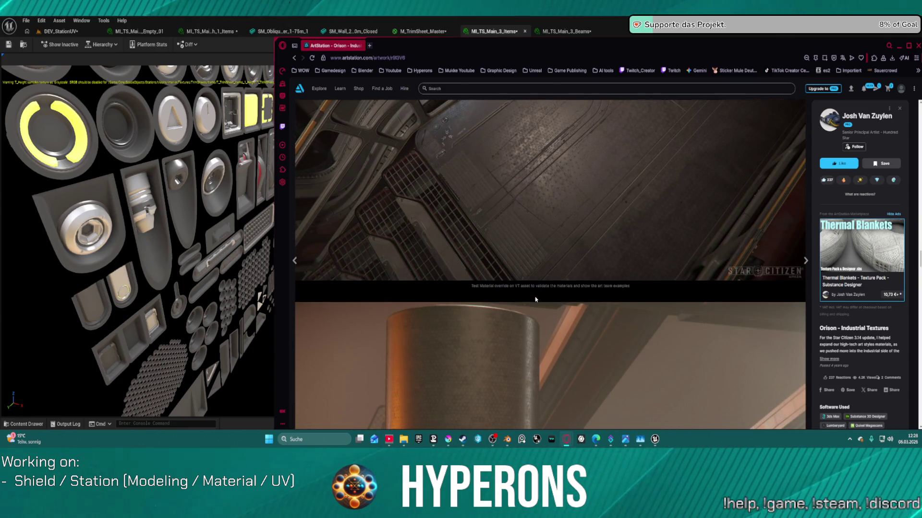
{"action": "scroll", "coordinate": [535, 299], "scroll_direction": "down", "scroll_amount": 5}
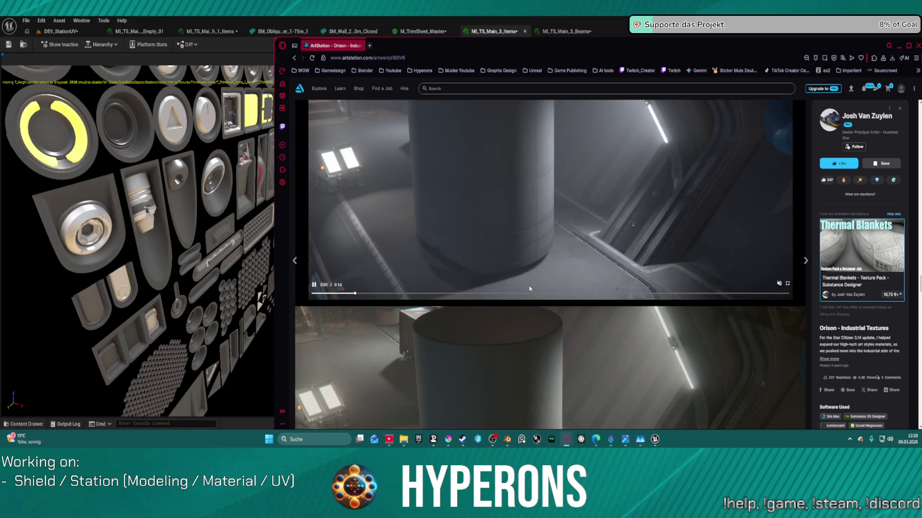
{"action": "scroll", "coordinate": [530, 289], "scroll_direction": "down", "scroll_amount": 3}
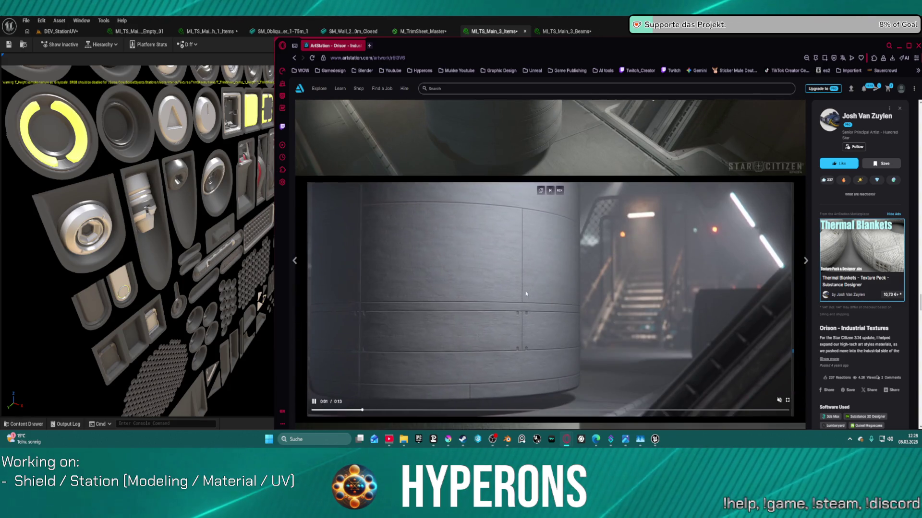
{"action": "scroll", "coordinate": [531, 286], "scroll_direction": "down", "scroll_amount": 5}
{"action": "scroll", "coordinate": [636, 267], "scroll_direction": "down", "scroll_amount": 5}
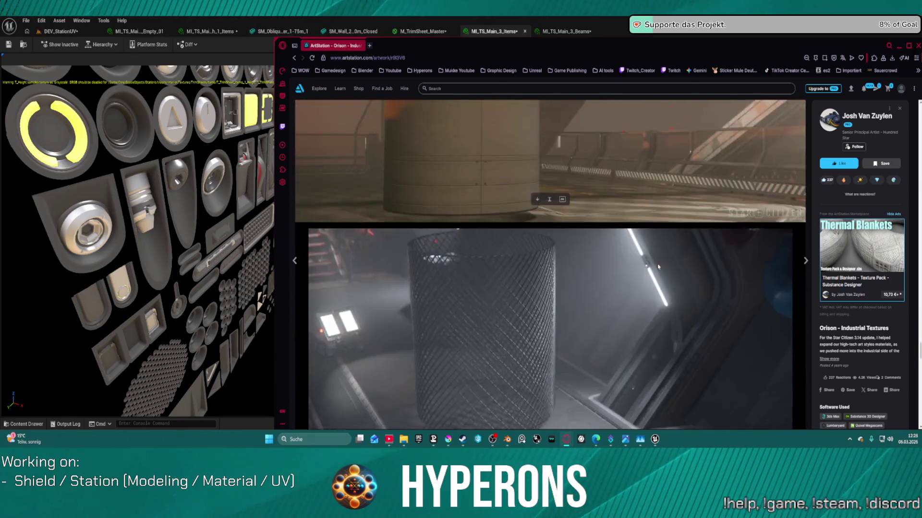
{"action": "scroll", "coordinate": [658, 267], "scroll_direction": "down", "scroll_amount": 10}
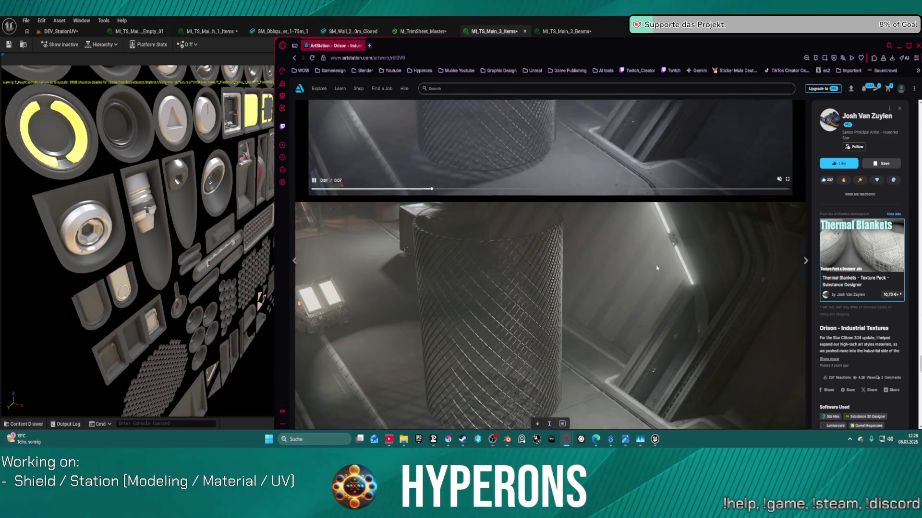
{"action": "scroll", "coordinate": [656, 269], "scroll_direction": "down", "scroll_amount": 3}
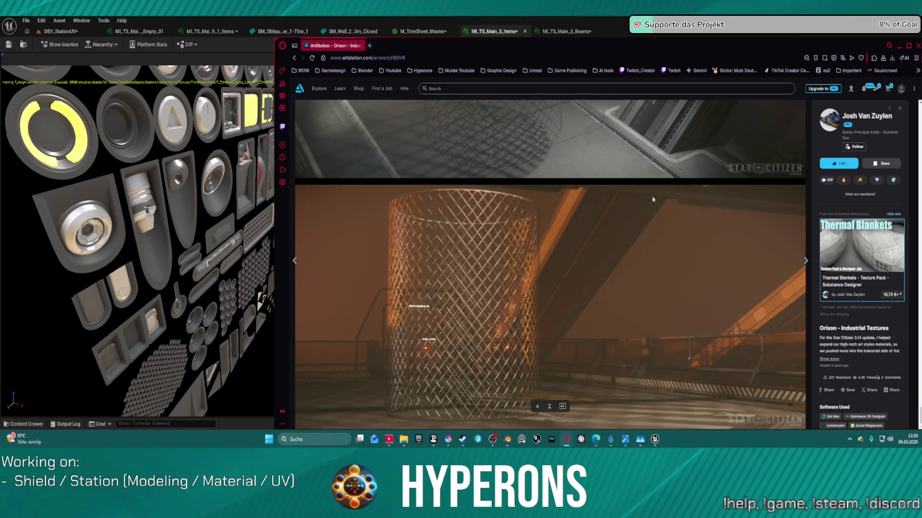
{"action": "left_click", "coordinate": [917, 45]}
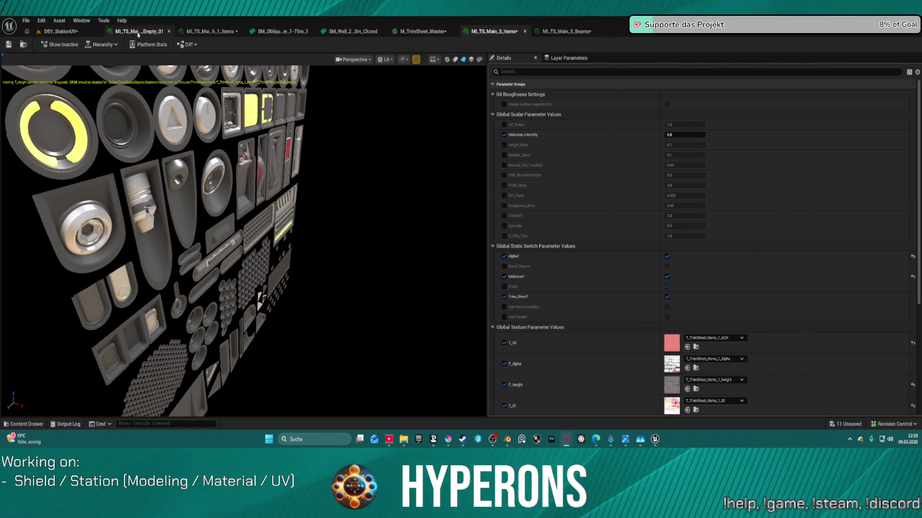
Switch to the DEV_StationUV level and orbit along the textured hull's top edge and side panels.
{"action": "left_click", "coordinate": [138, 32]}
{"action": "left_click", "coordinate": [72, 31]}
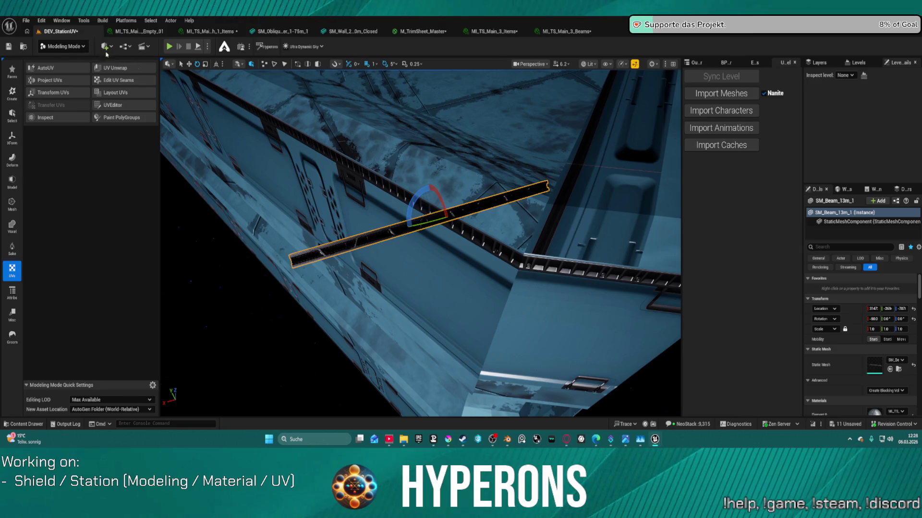
{"action": "scroll", "coordinate": [346, 237], "scroll_direction": "up", "scroll_amount": 5}
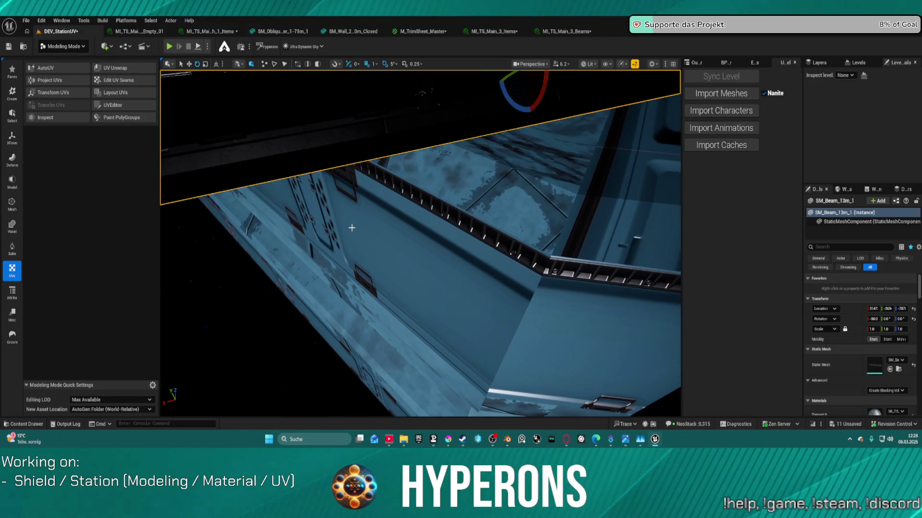
{"action": "mouse_move", "coordinate": [352, 223]}
{"action": "left_mouse_down"}
{"action": "mouse_move", "coordinate": [288, 240]}
{"action": "mouse_move", "coordinate": [517, 146]}
{"action": "mouse_move", "coordinate": [517, 220]}
{"action": "left_mouse_up"}
{"action": "mouse_move", "coordinate": [345, 308]}
{"action": "left_mouse_down"}
{"action": "mouse_move", "coordinate": [336, 297]}
{"action": "mouse_move", "coordinate": [345, 308]}
{"action": "left_mouse_up"}
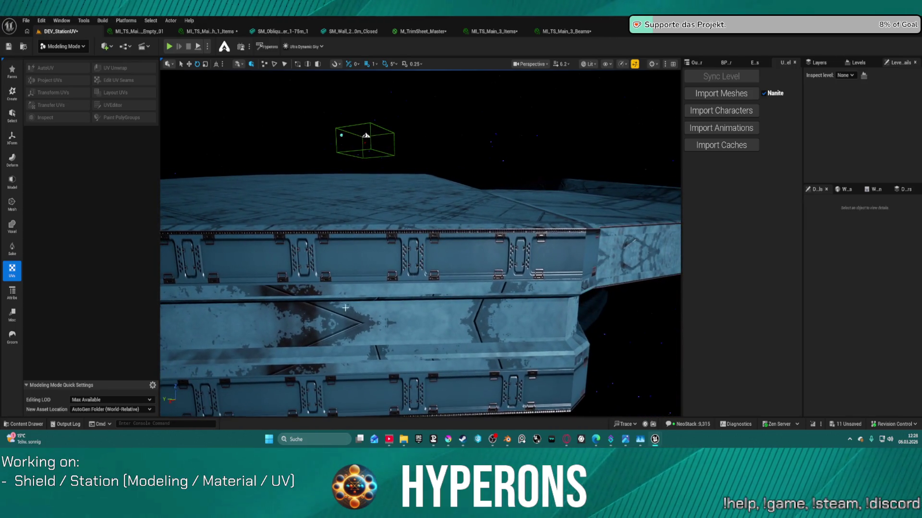
{"action": "left_click_drag", "start_coordinate": [456, 244], "coordinate": [475, 242]}
{"action": "left_click_drag", "start_coordinate": [354, 233], "coordinate": [353, 233]}
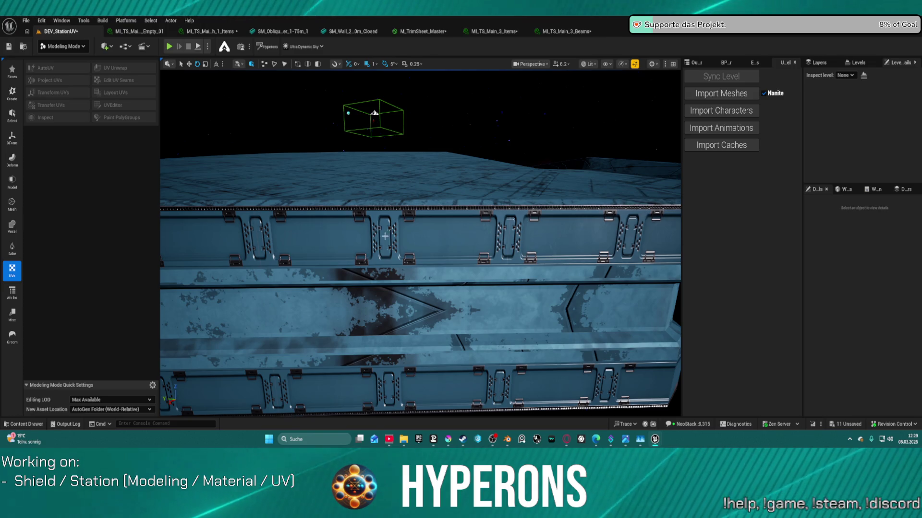
Bring the Blender Station2_NewMat file to the front and put Station_04 in Object Mode.
{"action": "mouse_move", "coordinate": [509, 439]}
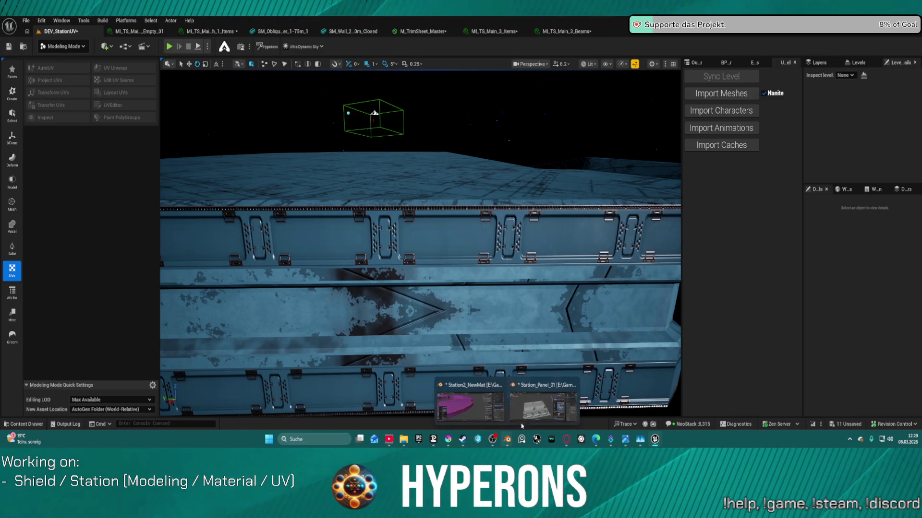
{"action": "left_click", "coordinate": [552, 403]}
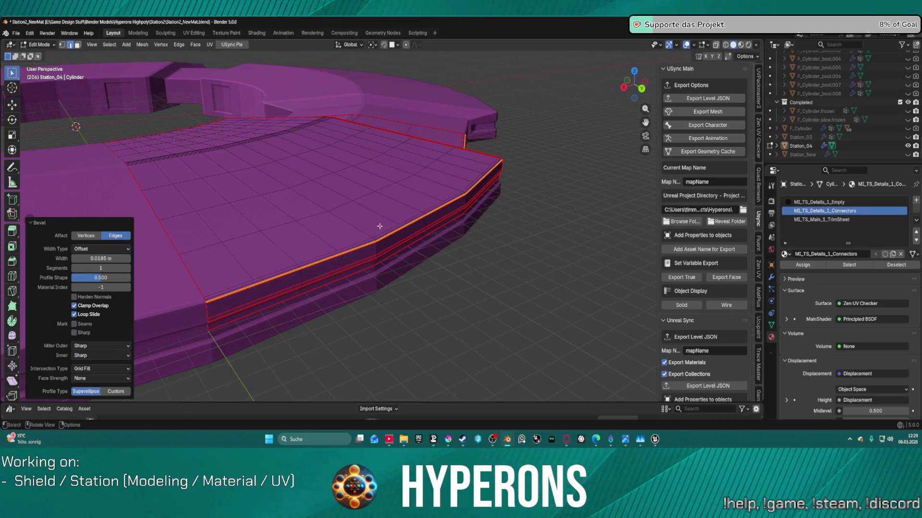
{"action": "key", "text": "Tab"}
{"action": "left_click", "coordinate": [252, 82]}
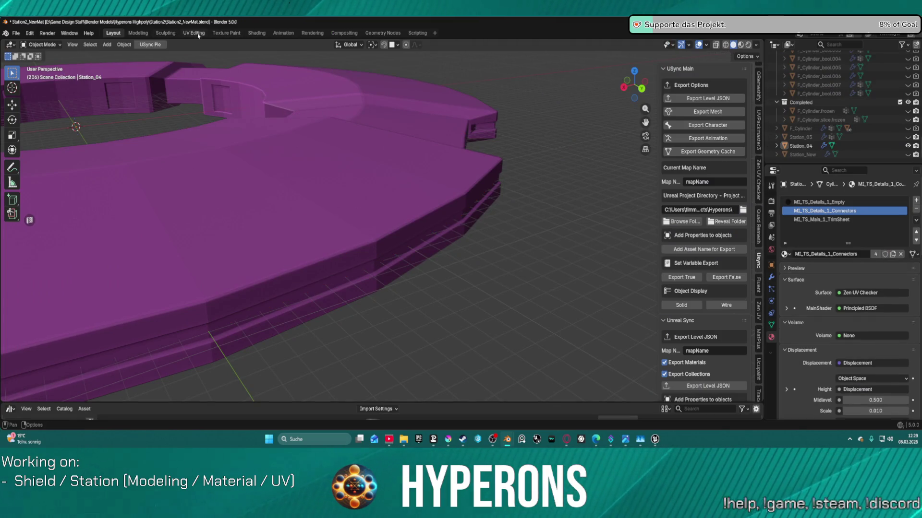
In the UV Editing workspace, select just the outer hull band of Station_04 with L.
{"action": "left_click", "coordinate": [201, 34]}
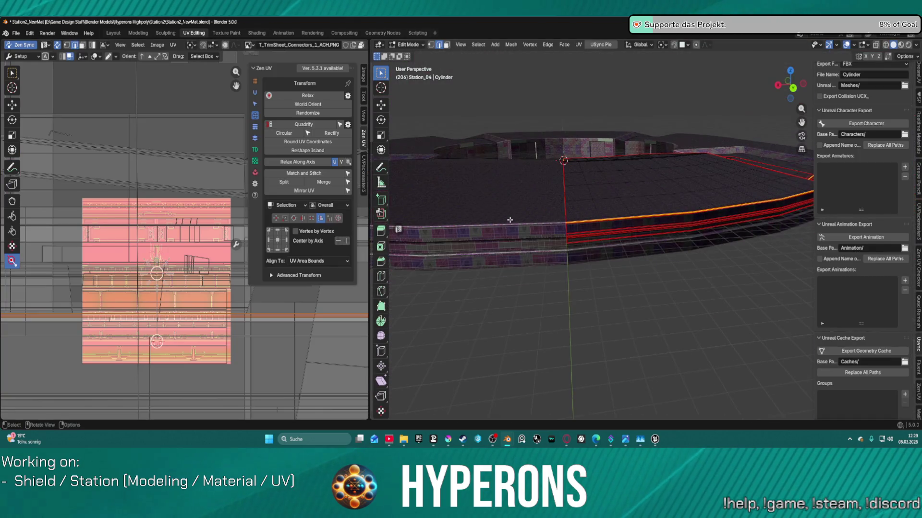
{"action": "left_click_drag", "start_coordinate": [566, 220], "coordinate": [468, 218]}
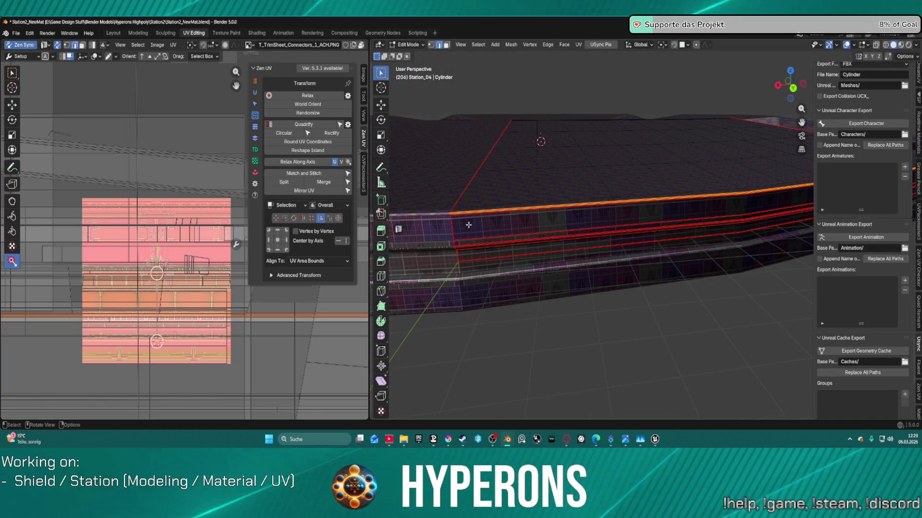
{"action": "key", "text": "l"}
{"action": "left_click", "coordinate": [584, 346]}
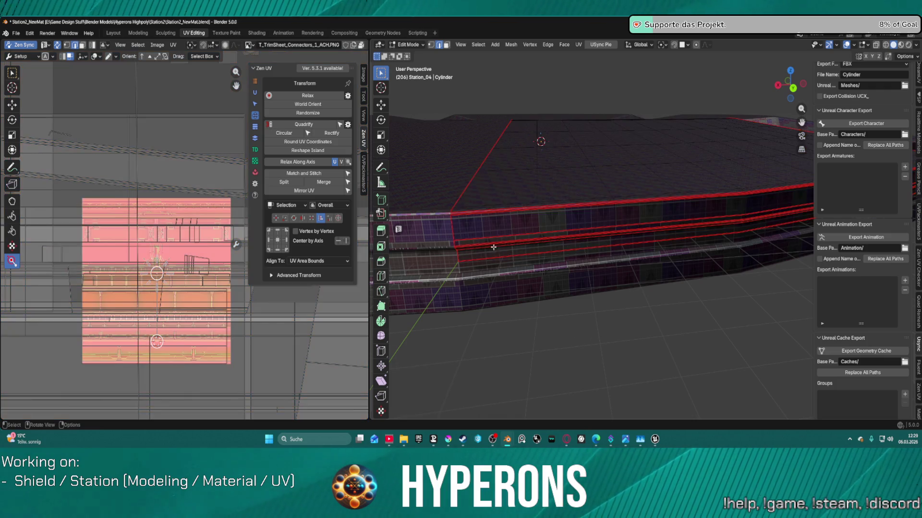
{"action": "key", "text": "l"}
{"action": "left_click", "coordinate": [654, 351]}
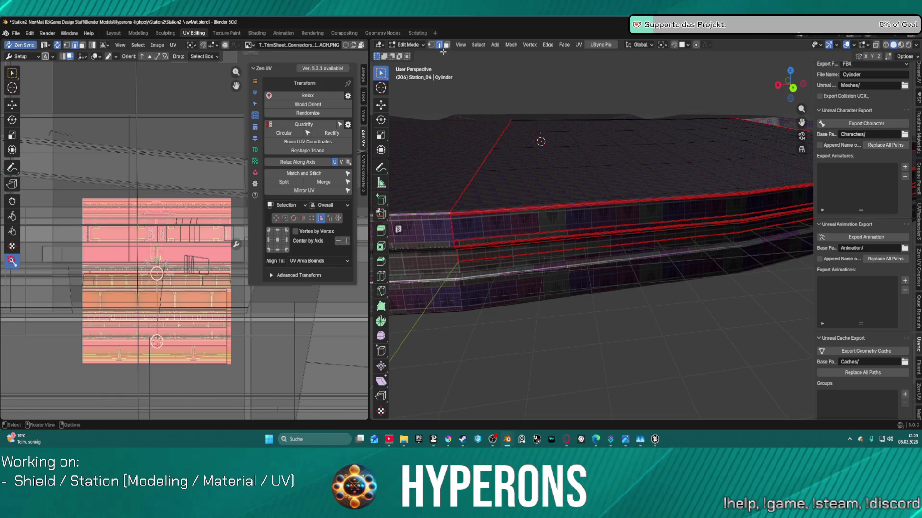
{"action": "key", "text": "l"}
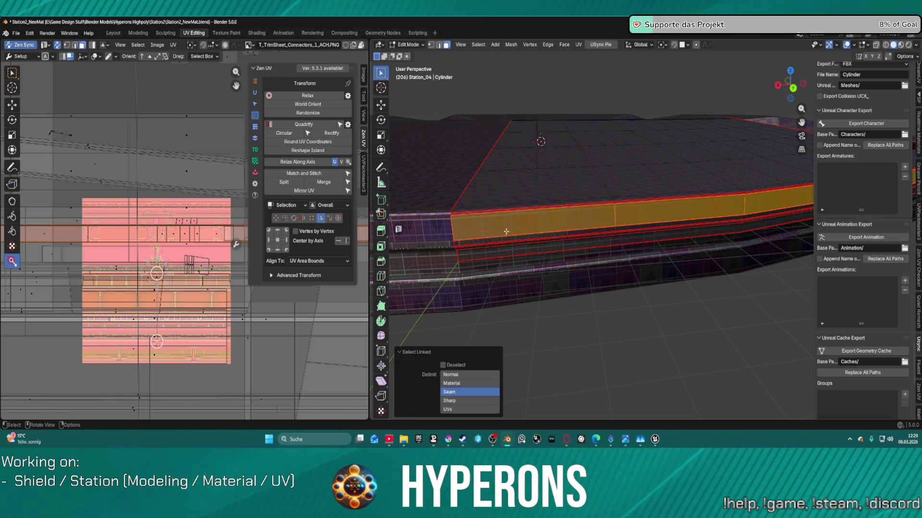
Scale the band's UVs down slightly on the connectors trim sheet and open the loaded-textures list.
{"action": "mouse_move", "coordinate": [461, 231]}
{"action": "left_mouse_down"}
{"action": "mouse_move", "coordinate": [643, 190]}
{"action": "mouse_move", "coordinate": [522, 188]}
{"action": "left_mouse_up"}
{"action": "scroll", "coordinate": [667, 179], "scroll_direction": "up", "scroll_amount": 5}
{"action": "scroll", "coordinate": [522, 188], "scroll_direction": "up", "scroll_amount": 5}
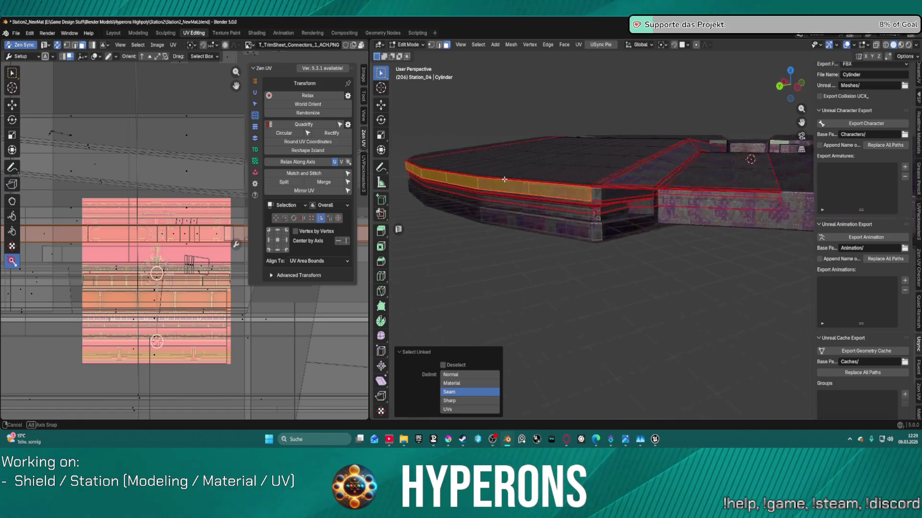
{"action": "left_click_drag", "start_coordinate": [494, 175], "coordinate": [530, 178]}
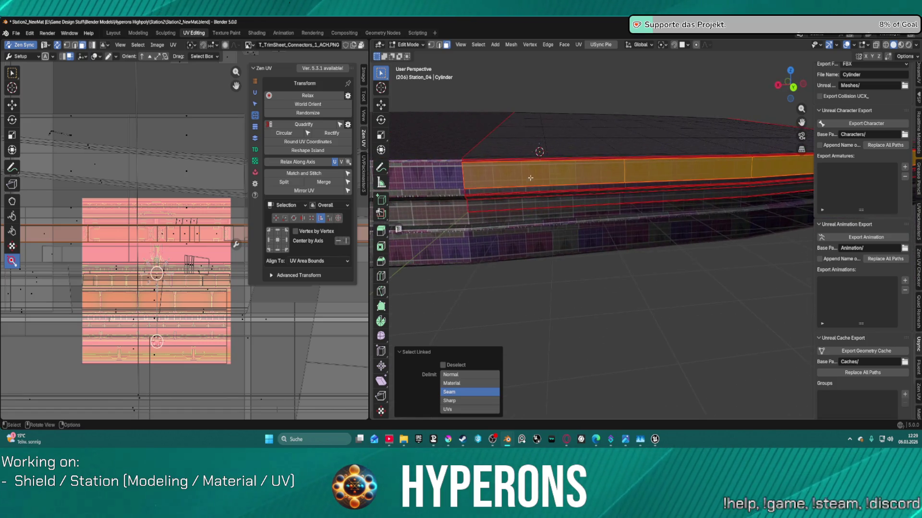
{"action": "scroll", "coordinate": [163, 221], "scroll_direction": "up", "scroll_amount": 5}
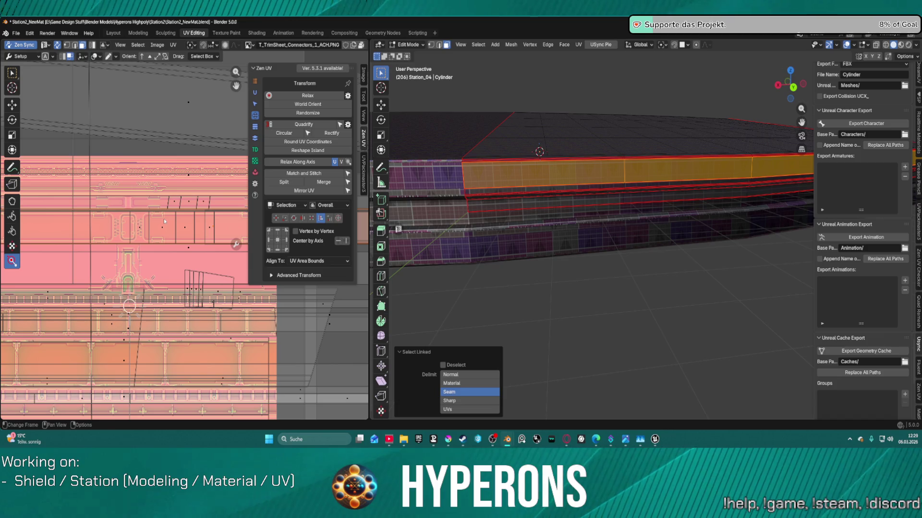
{"action": "key", "text": "s"}
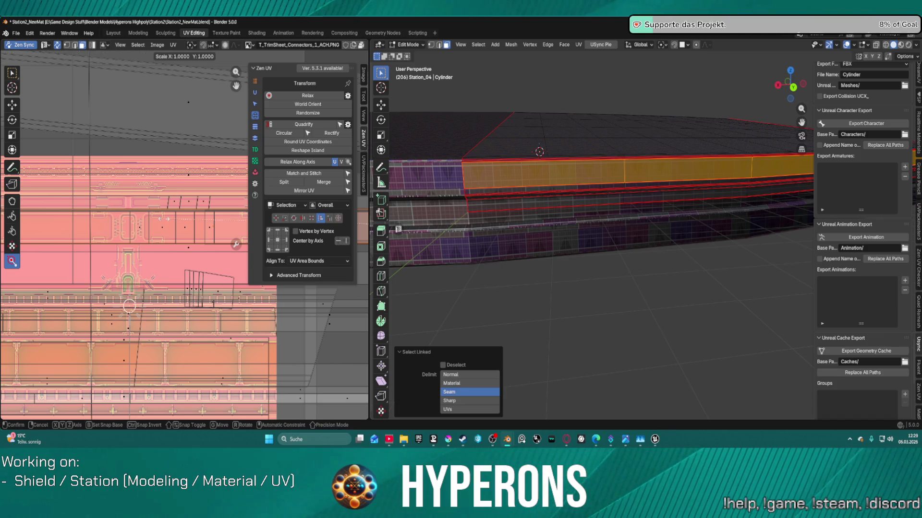
{"action": "left_click", "coordinate": [171, 237]}
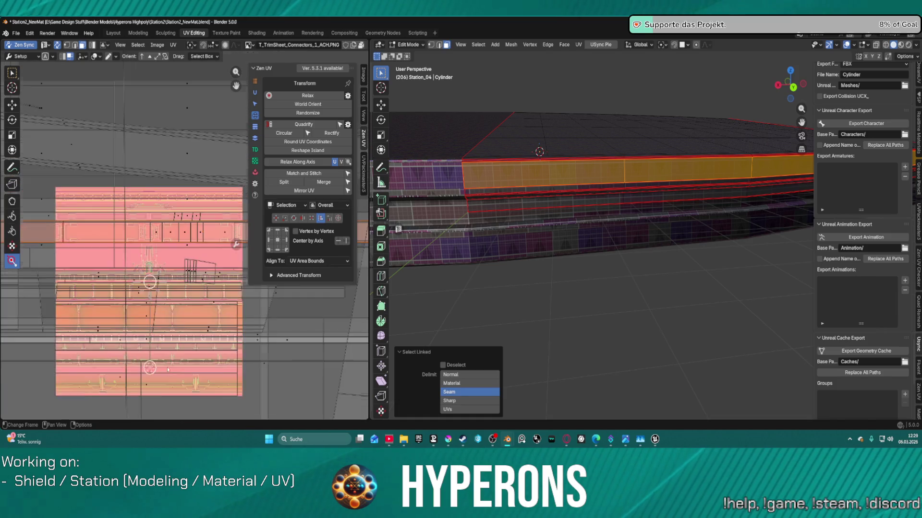
{"action": "scroll", "coordinate": [147, 375], "scroll_direction": "down", "scroll_amount": 5}
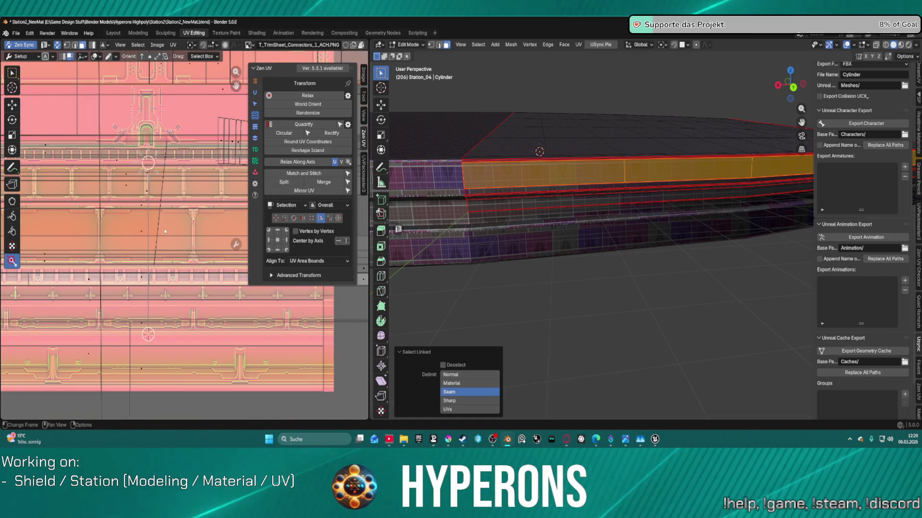
{"action": "mouse_move", "coordinate": [126, 188]}
{"action": "left_mouse_down"}
{"action": "mouse_move", "coordinate": [171, 297]}
{"action": "mouse_move", "coordinate": [106, 327]}
{"action": "mouse_move", "coordinate": [132, 347]}
{"action": "mouse_move", "coordinate": [106, 342]}
{"action": "left_mouse_up"}
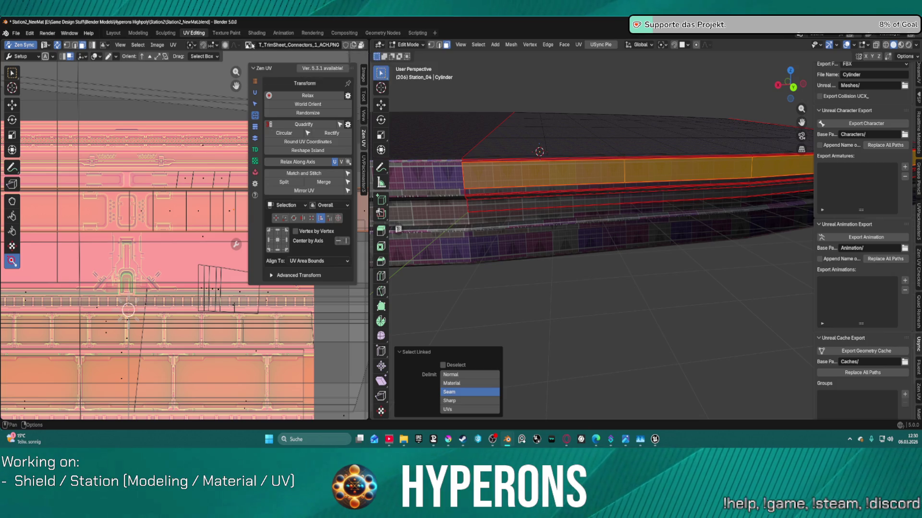
{"action": "left_click", "coordinate": [249, 45]}
{"action": "scroll", "coordinate": [307, 117], "scroll_direction": "down", "scroll_amount": 10}
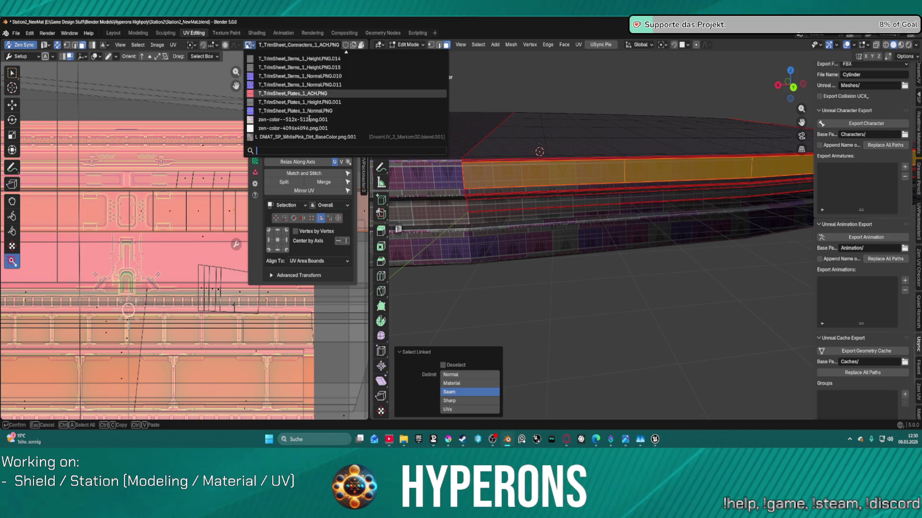
{"action": "scroll", "coordinate": [304, 108], "scroll_direction": "up", "scroll_amount": 2}
{"action": "scroll", "coordinate": [303, 108], "scroll_direction": "up", "scroll_amount": 15}
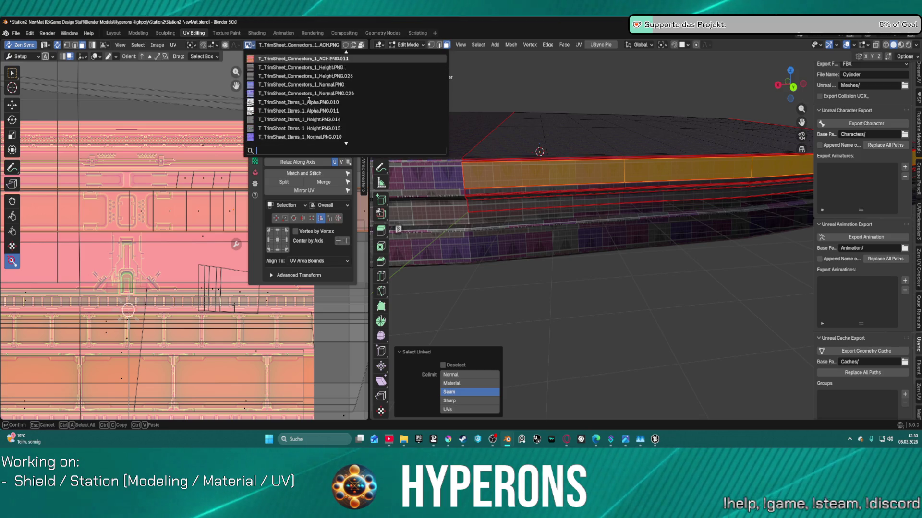
{"action": "scroll", "coordinate": [308, 100], "scroll_direction": "down", "scroll_amount": 12}
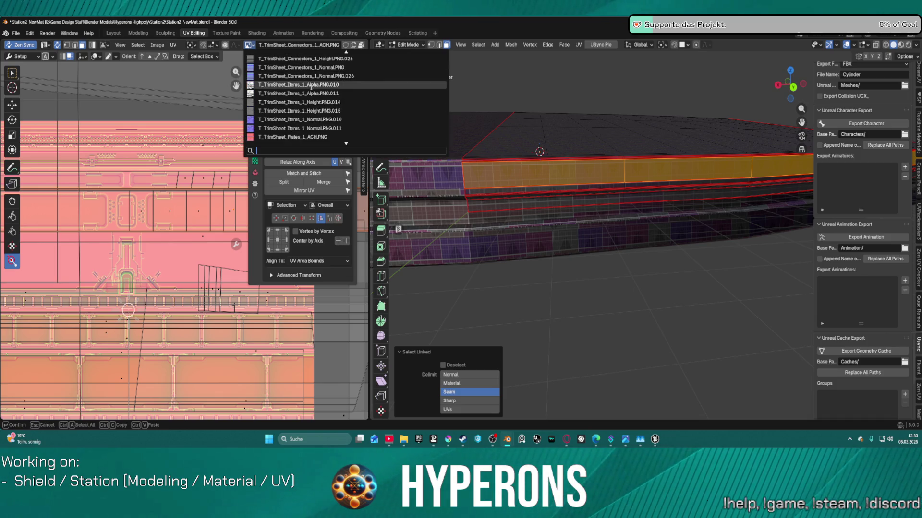
{"action": "scroll", "coordinate": [305, 78], "scroll_direction": "up", "scroll_amount": 2}
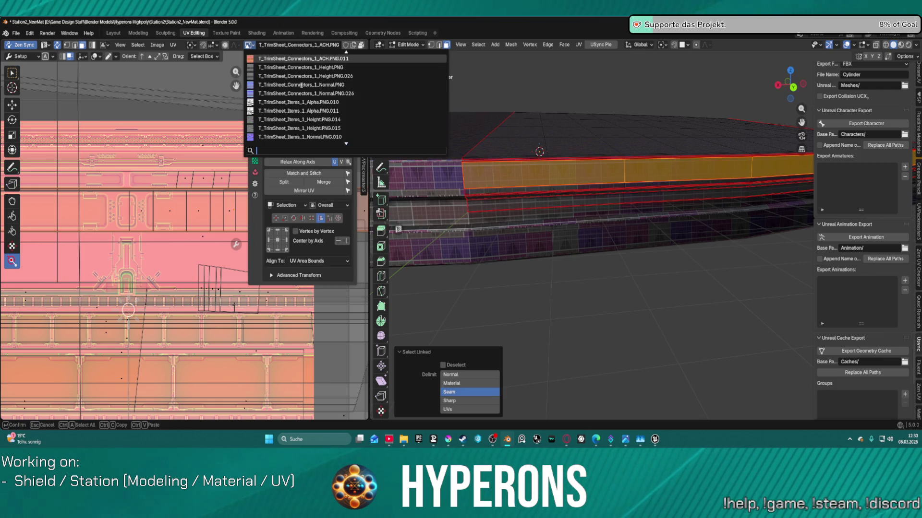
{"action": "scroll", "coordinate": [302, 85], "scroll_direction": "up", "scroll_amount": 3}
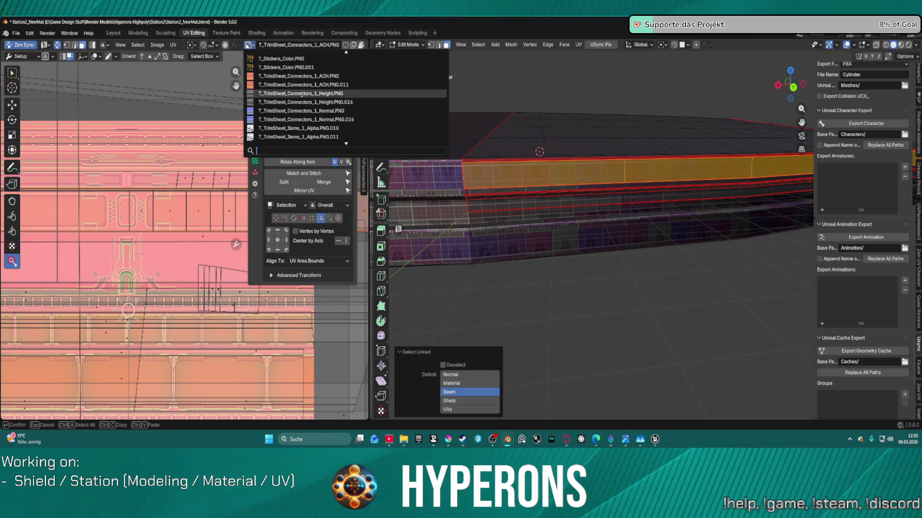
{"action": "key", "text": "Down"}
{"action": "key", "text": "Down"}
{"action": "key", "text": "Down"}
{"action": "key", "text": "Down"}
{"action": "key", "text": "Down"}
{"action": "key", "text": "Down"}
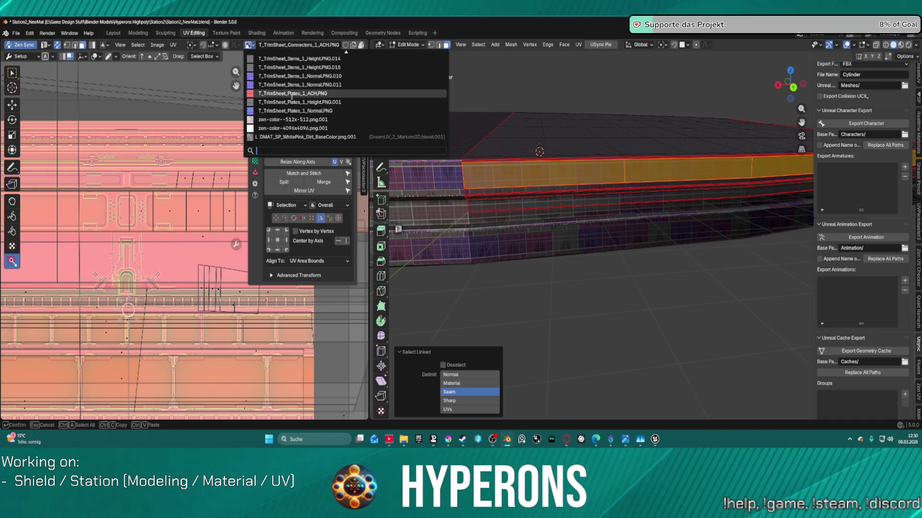
{"action": "left_click", "coordinate": [274, 94]}
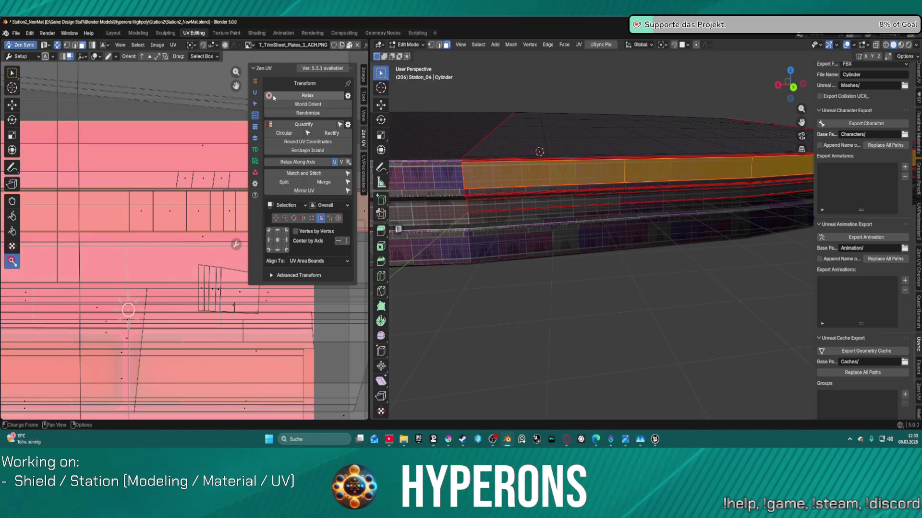
Show only selected faces' UVs, move the strip onto a plate row, and make it slightly taller.
{"action": "scroll", "coordinate": [168, 172], "scroll_direction": "down", "scroll_amount": 6}
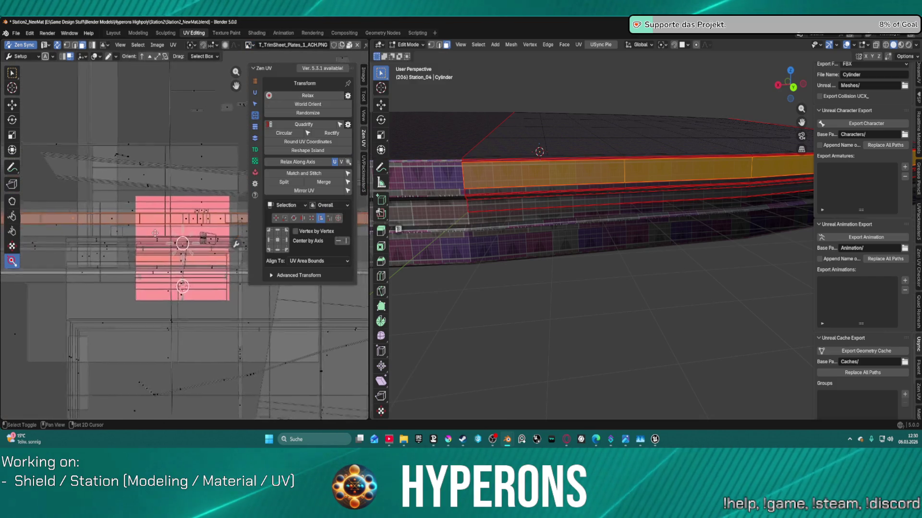
{"action": "left_click", "coordinate": [57, 46]}
{"action": "scroll", "coordinate": [127, 148], "scroll_direction": "up", "scroll_amount": 5}
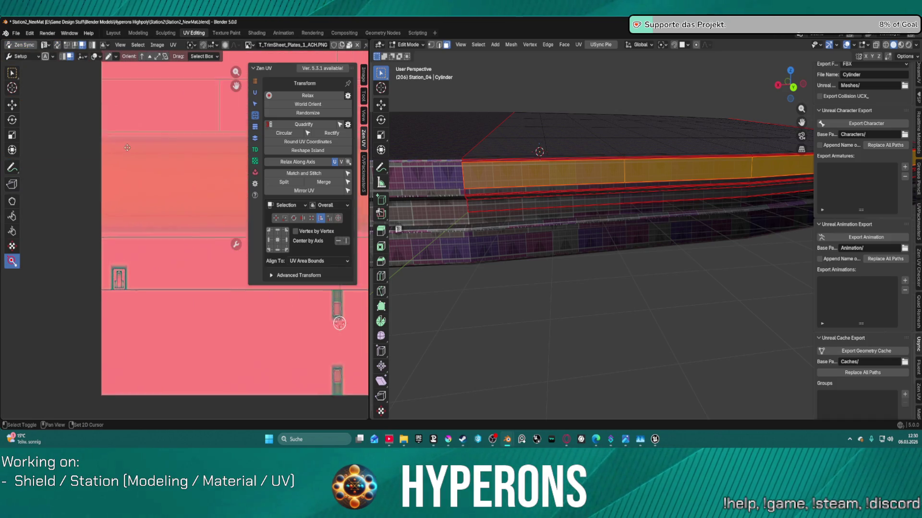
{"action": "scroll", "coordinate": [128, 147], "scroll_direction": "down", "scroll_amount": 2}
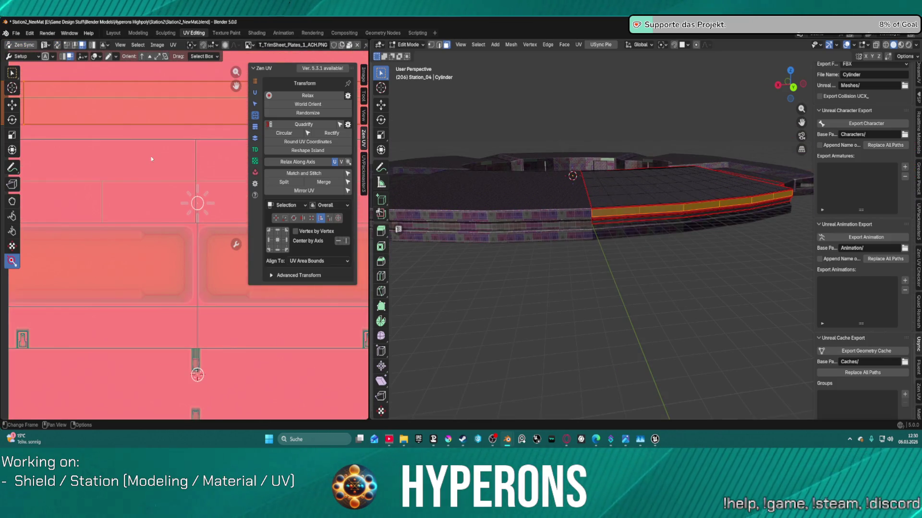
{"action": "scroll", "coordinate": [153, 153], "scroll_direction": "down", "scroll_amount": 2}
{"action": "scroll", "coordinate": [154, 153], "scroll_direction": "up", "scroll_amount": 1}
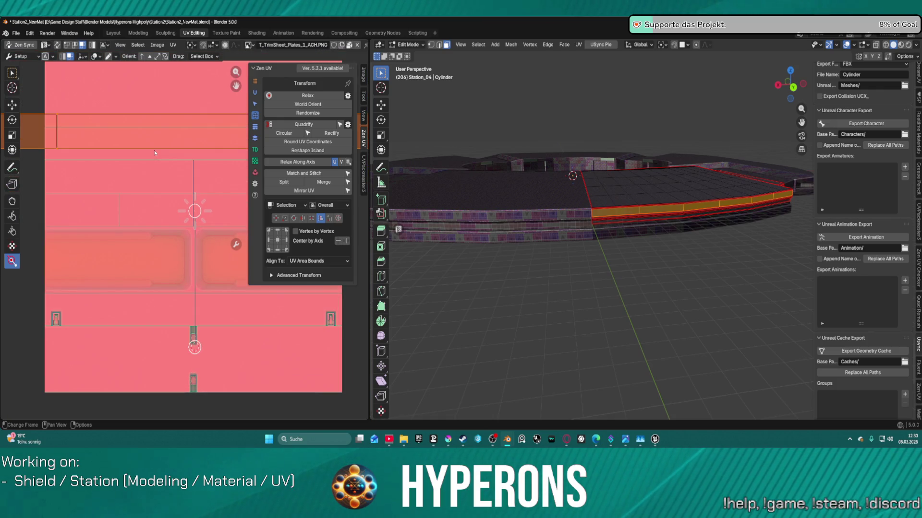
{"action": "key", "text": "g"}
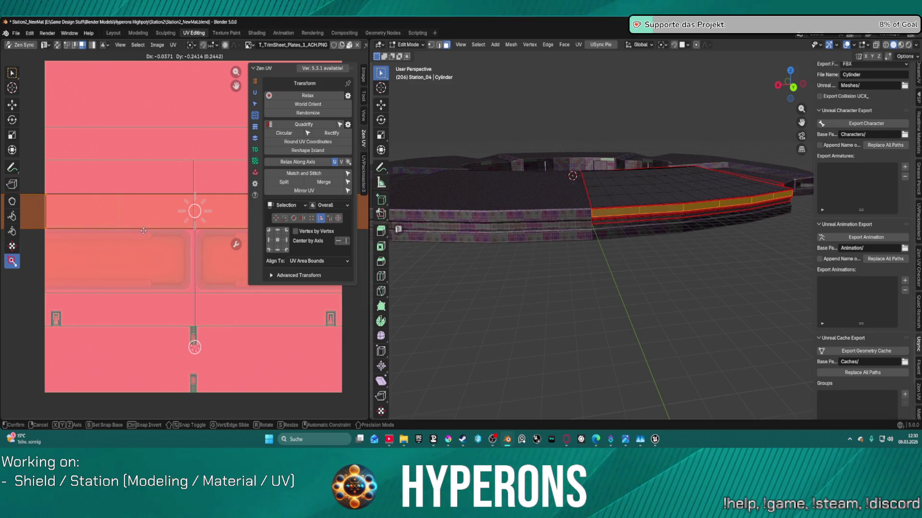
{"action": "left_click", "coordinate": [142, 232]}
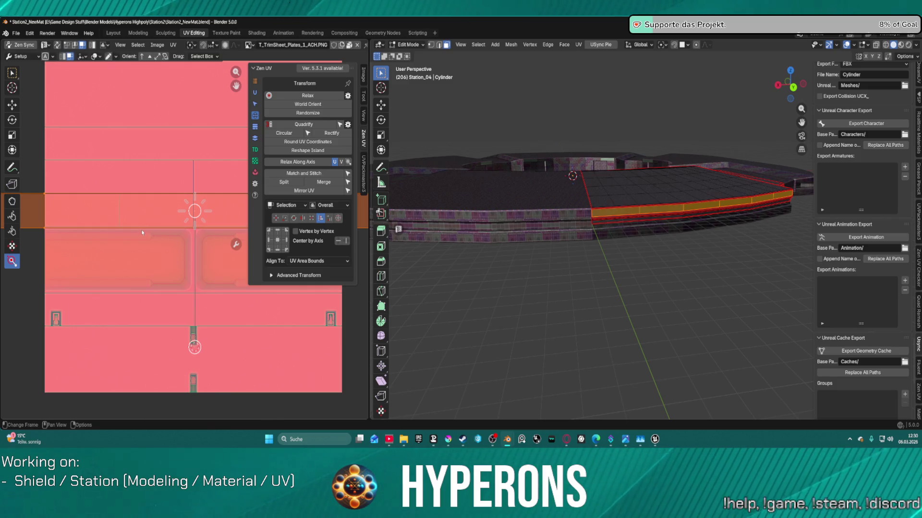
{"action": "key", "text": "s"}
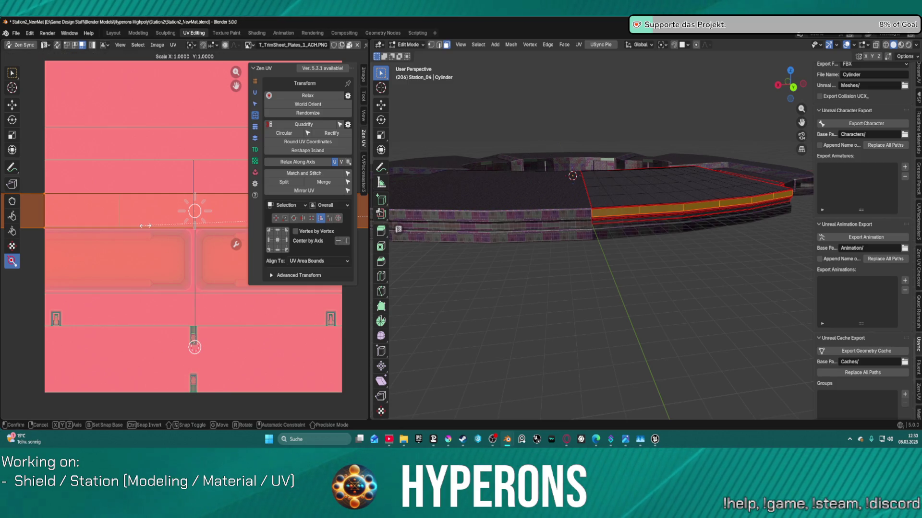
{"action": "key", "text": "y"}
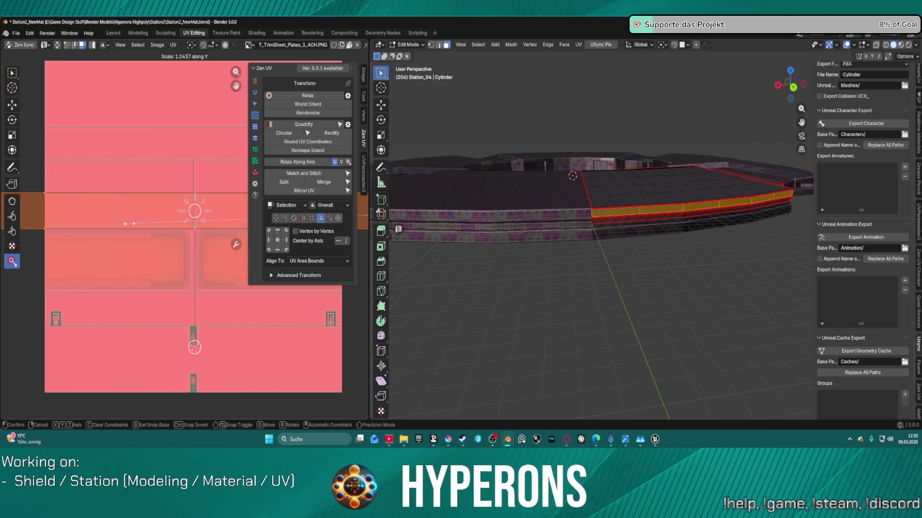
{"action": "left_click", "coordinate": [152, 250]}
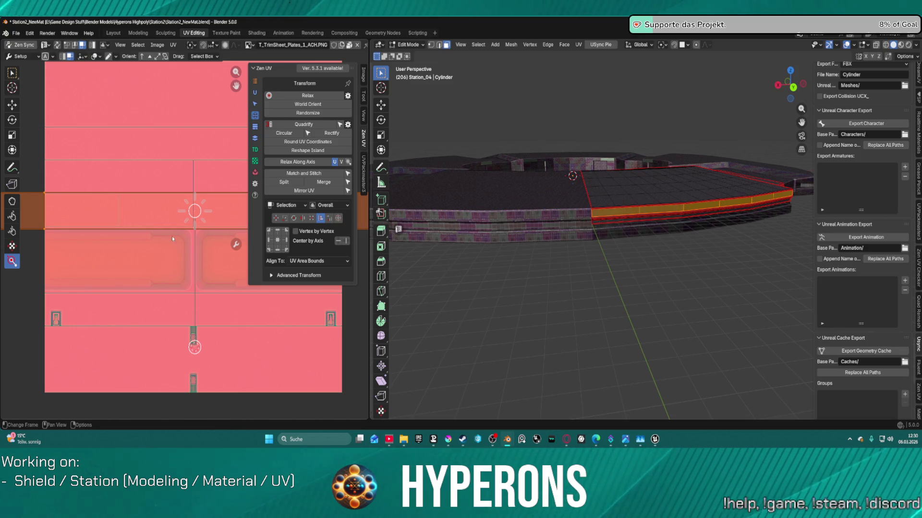
Move the UV strip down to the lower plate row and scale it much taller vertically.
{"action": "key", "text": "g"}
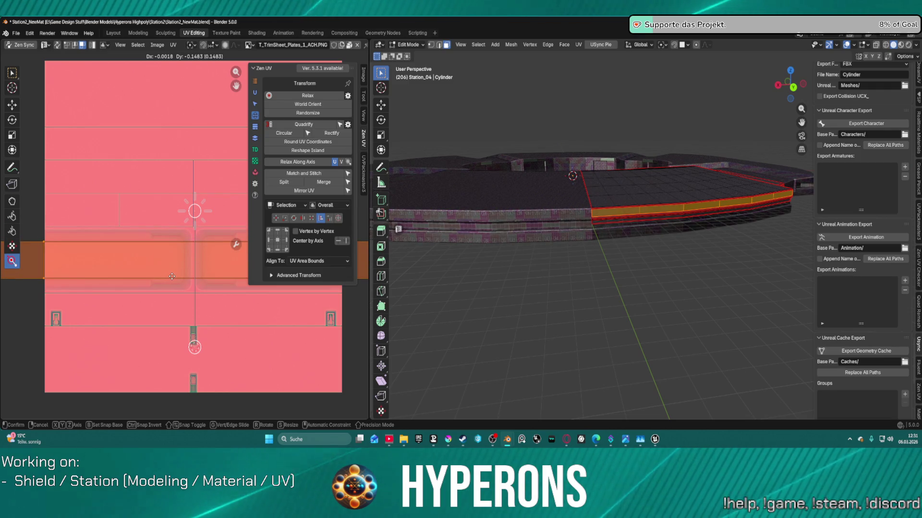
{"action": "left_click", "coordinate": [172, 277]}
{"action": "key", "text": "s"}
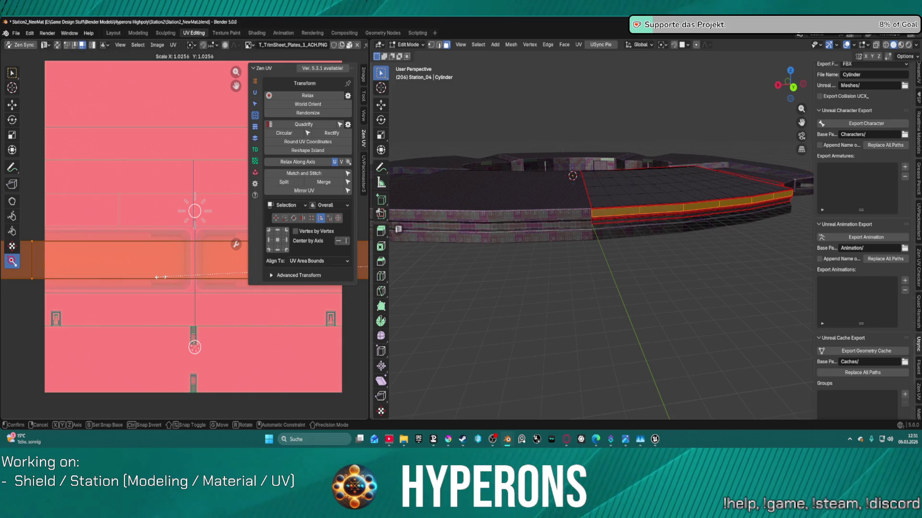
{"action": "key", "text": "x"}
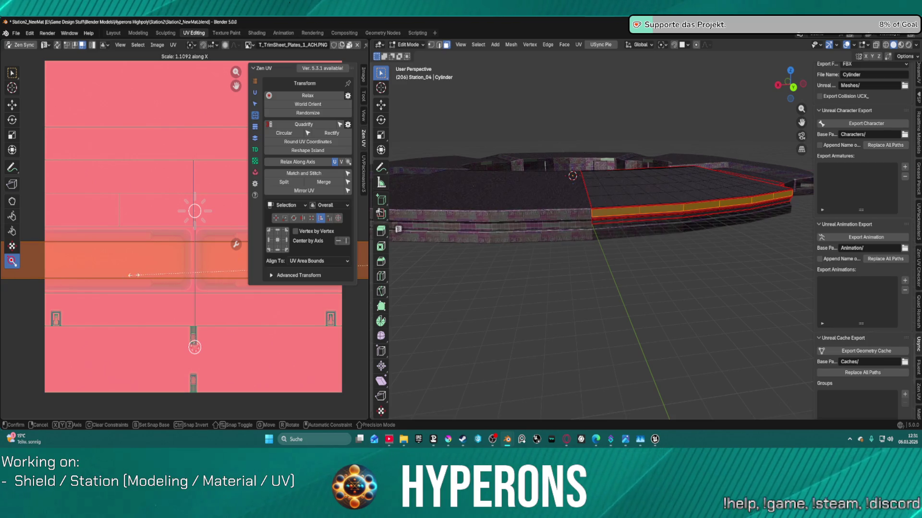
{"action": "key", "text": "y"}
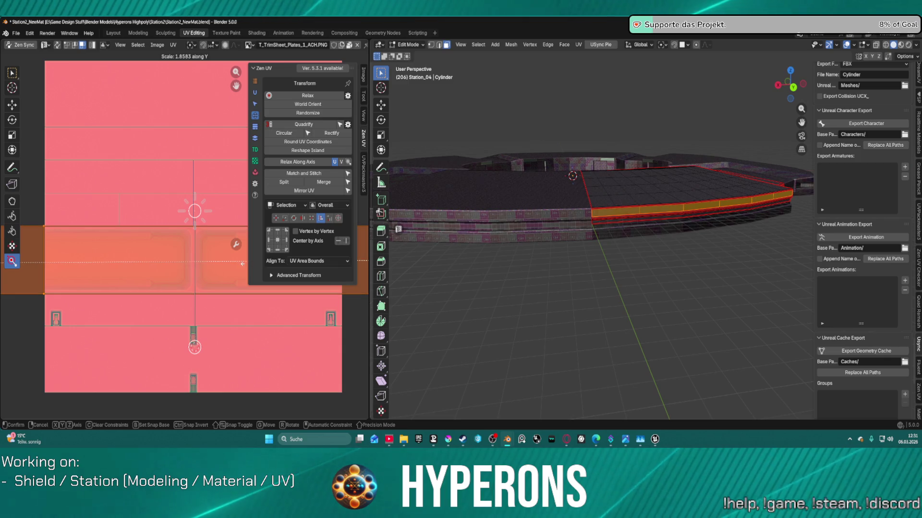
{"action": "left_click", "coordinate": [243, 263]}
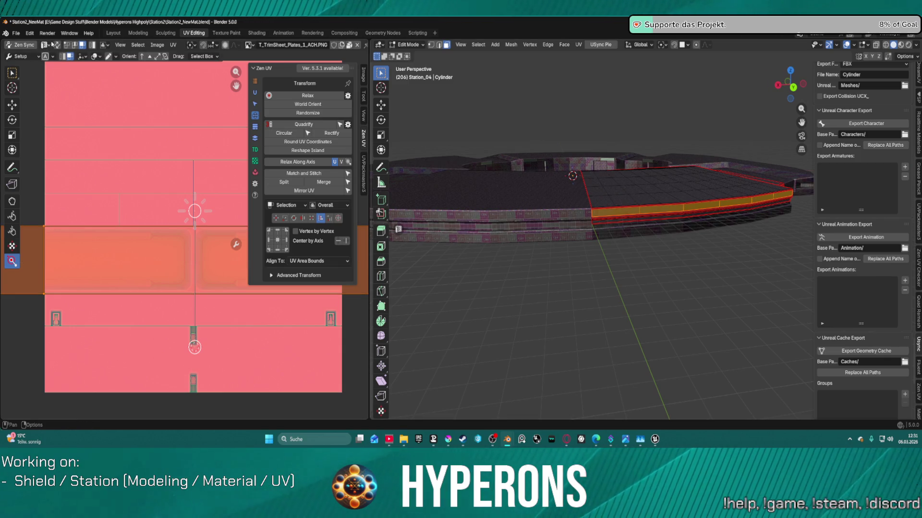
Export Station_04 from the Layout workspace and bring Unreal Editor to the front.
{"action": "left_click", "coordinate": [113, 33]}
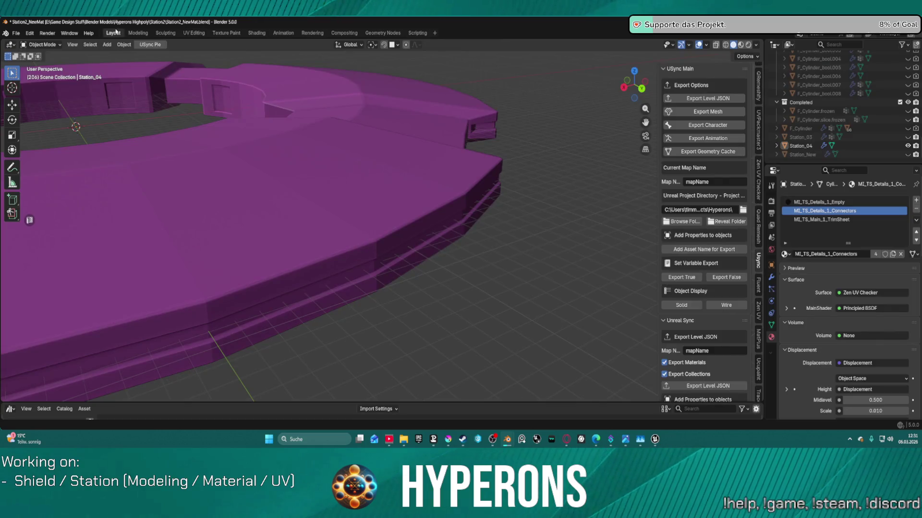
{"action": "left_click", "coordinate": [374, 186]}
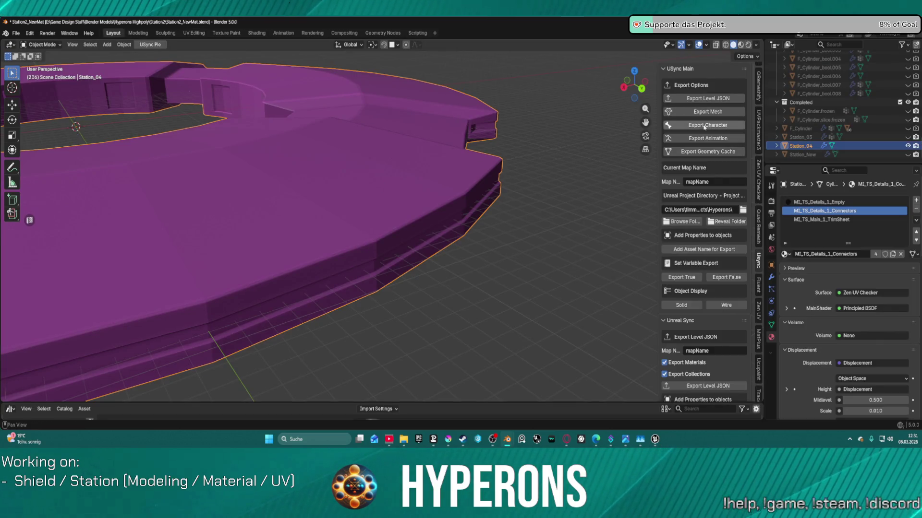
{"action": "left_click", "coordinate": [717, 99]}
{"action": "left_click", "coordinate": [612, 372]}
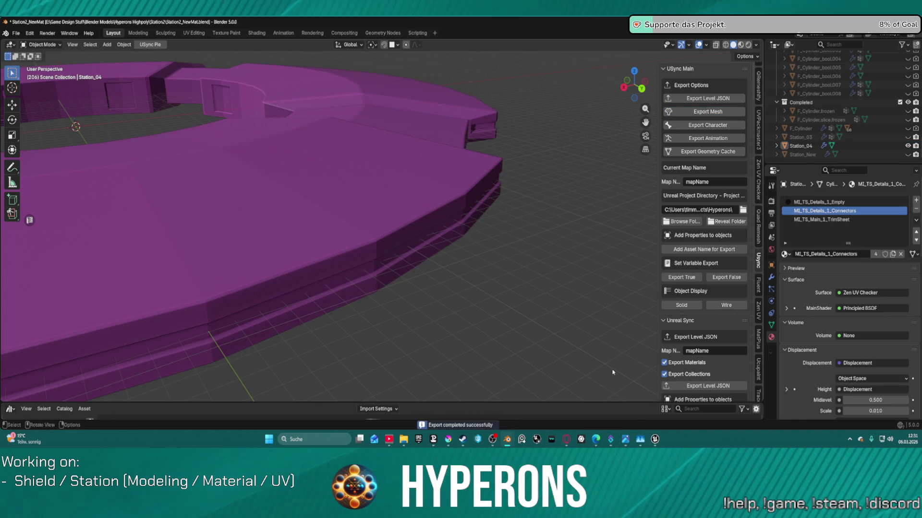
{"action": "mouse_move", "coordinate": [655, 439]}
{"action": "left_click", "coordinate": [691, 392]}
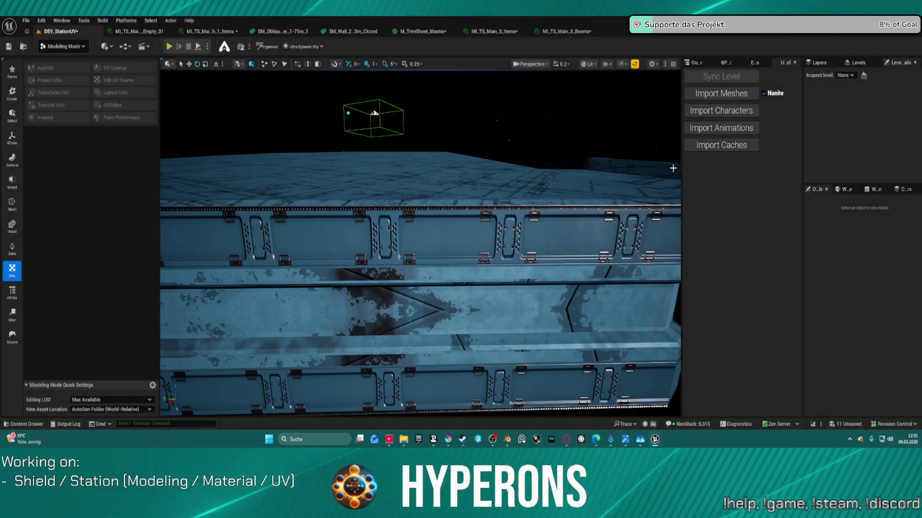
Import the updated Station_04 mesh and check its materials in the Details panel.
{"action": "left_click", "coordinate": [710, 95]}
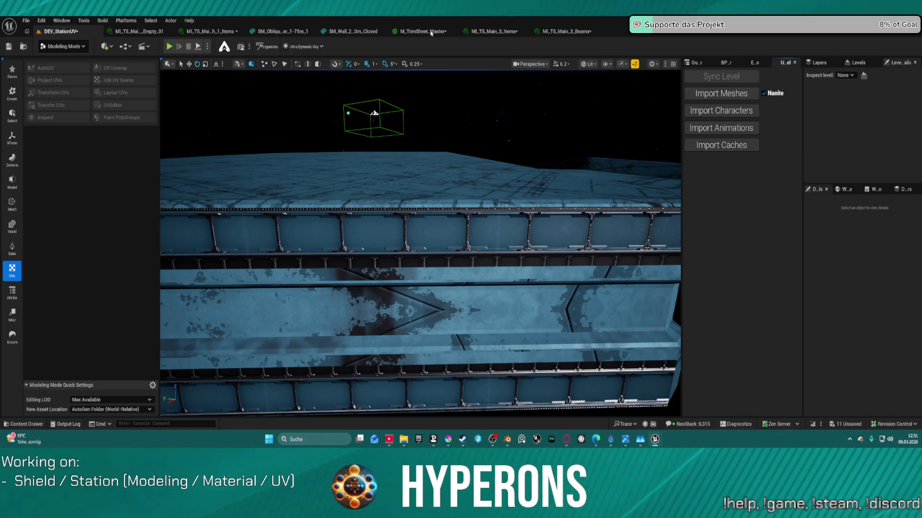
{"action": "left_click", "coordinate": [528, 175]}
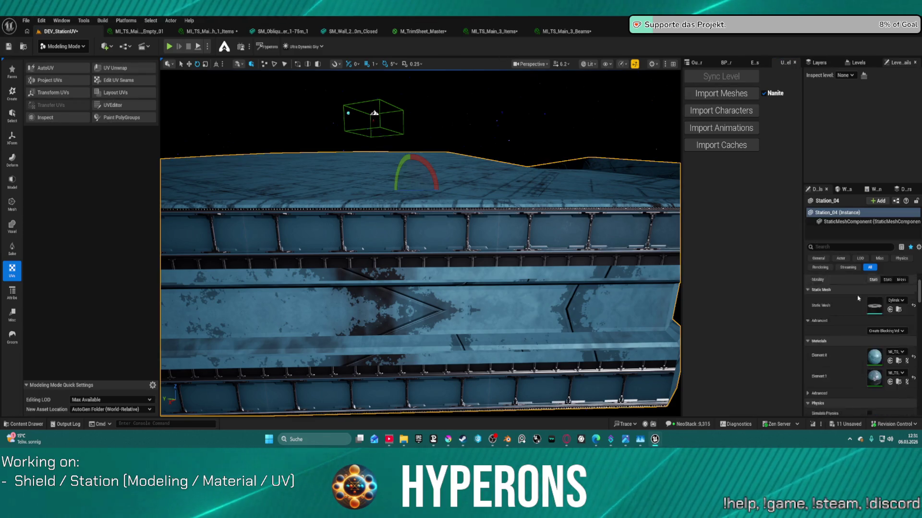
{"action": "scroll", "coordinate": [858, 298], "scroll_direction": "down", "scroll_amount": 3}
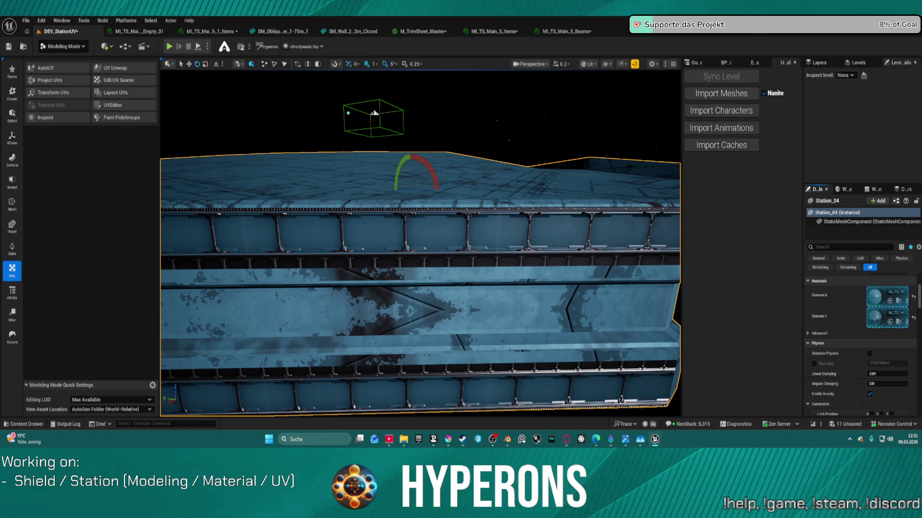
{"action": "mouse_move", "coordinate": [877, 318]}
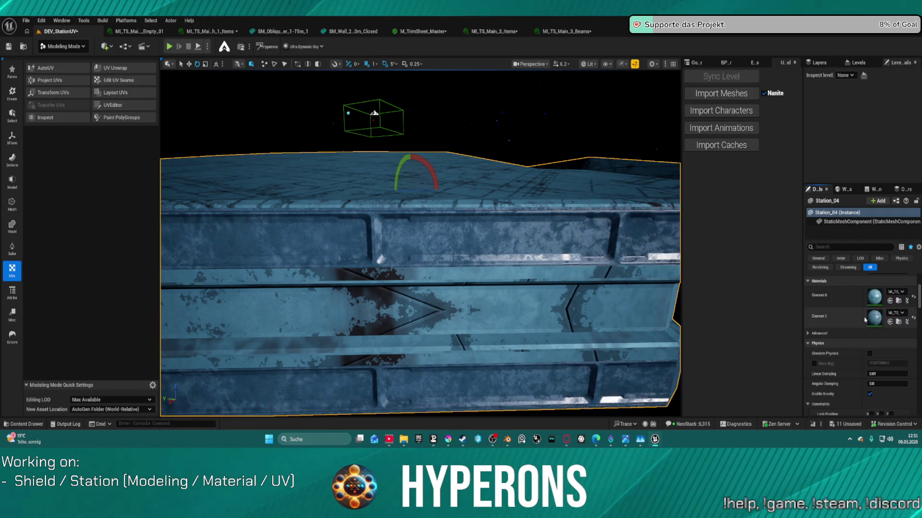
{"action": "scroll", "coordinate": [435, 269], "scroll_direction": "up", "scroll_amount": 3}
Orbit around the hull wall and edge to inspect the enlarged plate texturing, then return to Blender.
{"action": "left_click_drag", "start_coordinate": [436, 269], "coordinate": [355, 272]}
{"action": "scroll", "coordinate": [420, 242], "scroll_direction": "up", "scroll_amount": 10}
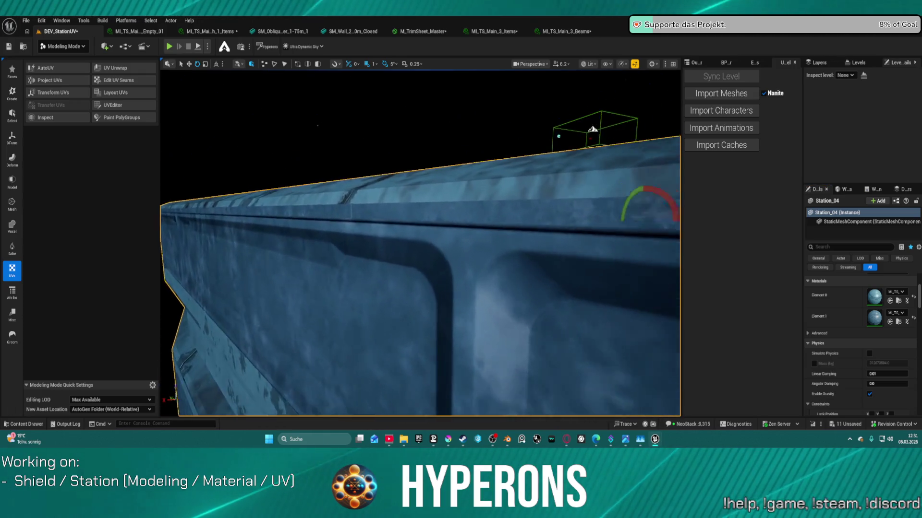
{"action": "left_click_drag", "start_coordinate": [420, 242], "coordinate": [420, 242]}
{"action": "left_click_drag", "start_coordinate": [414, 288], "coordinate": [414, 288]}
{"action": "left_click_drag", "start_coordinate": [524, 207], "coordinate": [524, 207]}
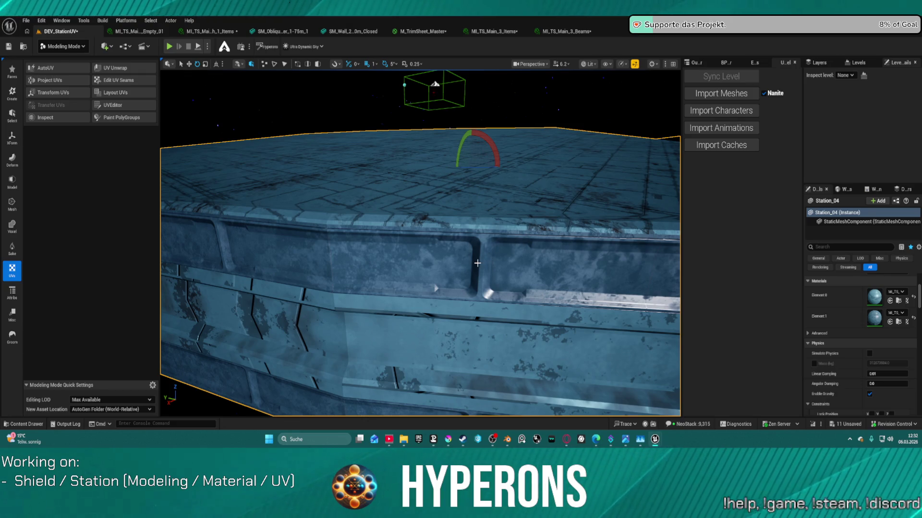
{"action": "left_click_drag", "start_coordinate": [486, 261], "coordinate": [486, 261]}
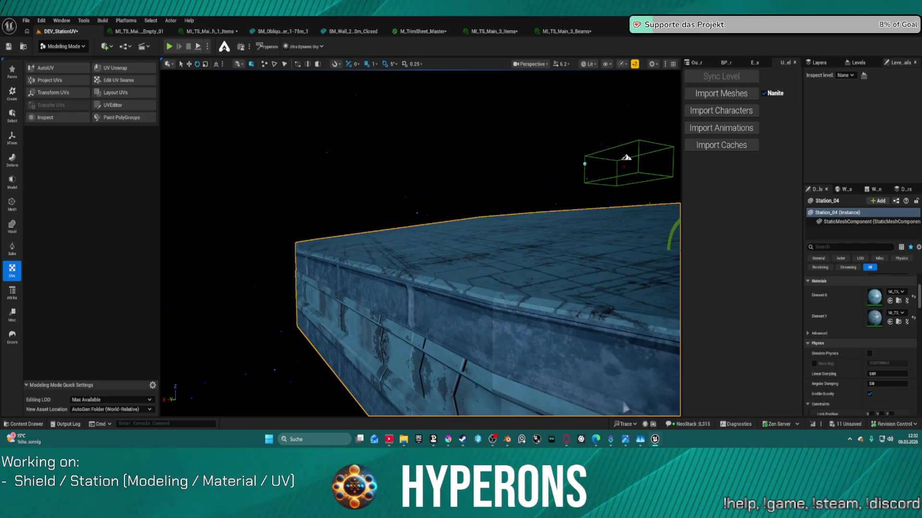
{"action": "left_click_drag", "start_coordinate": [624, 407], "coordinate": [624, 380]}
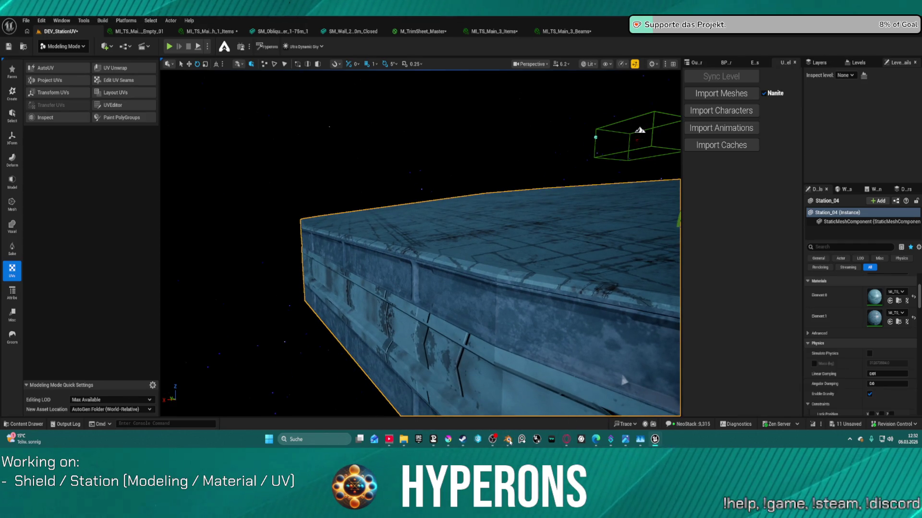
{"action": "mouse_move", "coordinate": [507, 439]}
{"action": "left_click", "coordinate": [434, 402]}
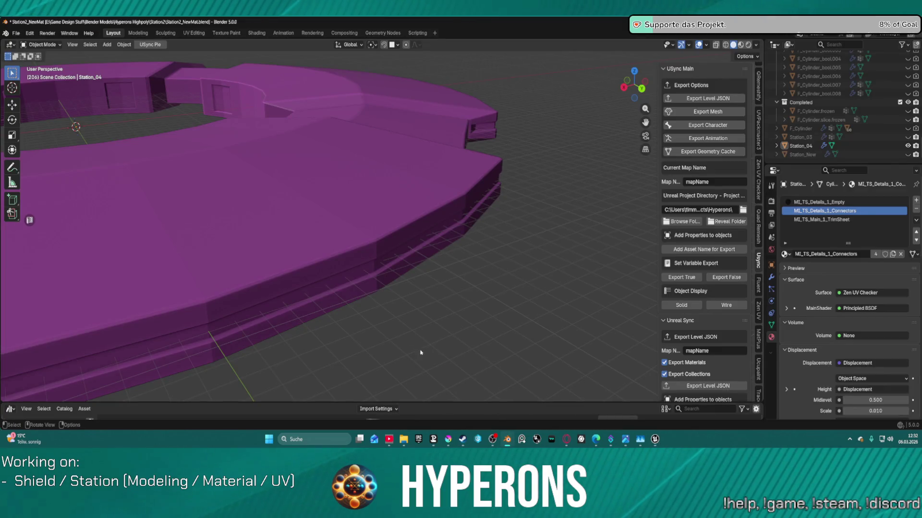
Select Station_04 and switch it into Weight Paint and back to Object Mode.
{"action": "left_click", "coordinate": [323, 253]}
{"action": "key", "text": "ctrl+Tab"}
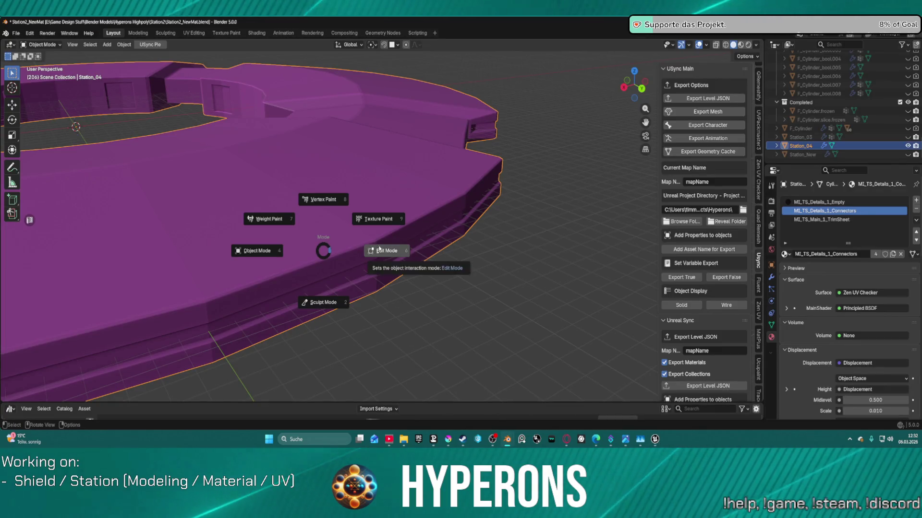
{"action": "left_click", "coordinate": [216, 35]}
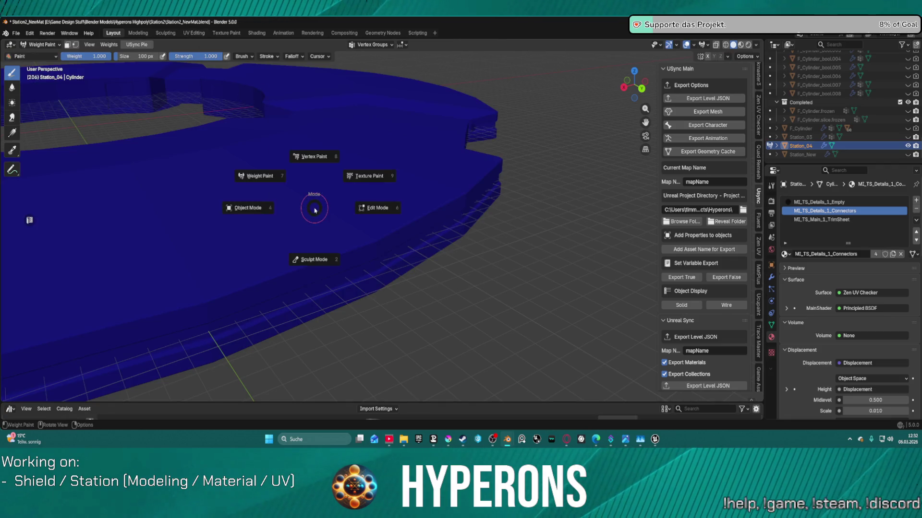
{"action": "left_click", "coordinate": [248, 208]}
Slide the hull strip's UVs up onto another trim band, scale them slightly, and return to Layout.
{"action": "left_click", "coordinate": [197, 33]}
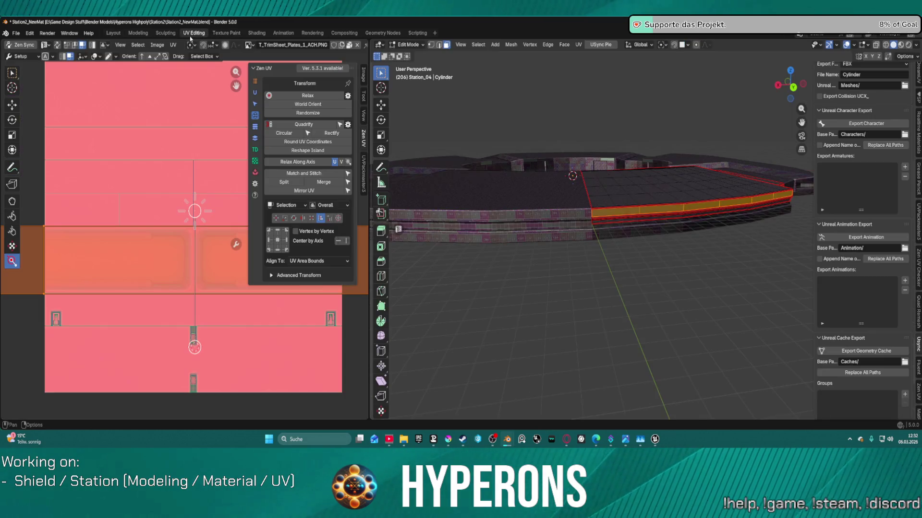
{"action": "scroll", "coordinate": [198, 255], "scroll_direction": "down", "scroll_amount": 1}
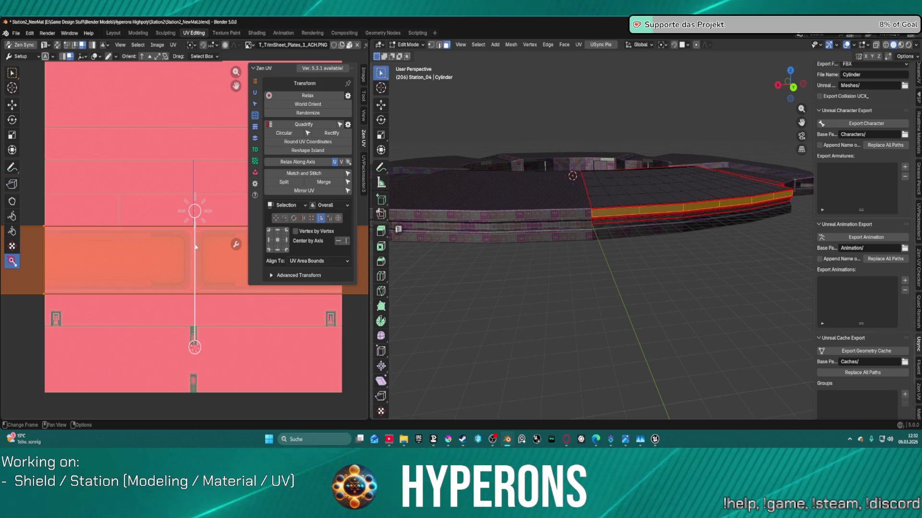
{"action": "left_click_drag", "start_coordinate": [195, 247], "coordinate": [195, 237]}
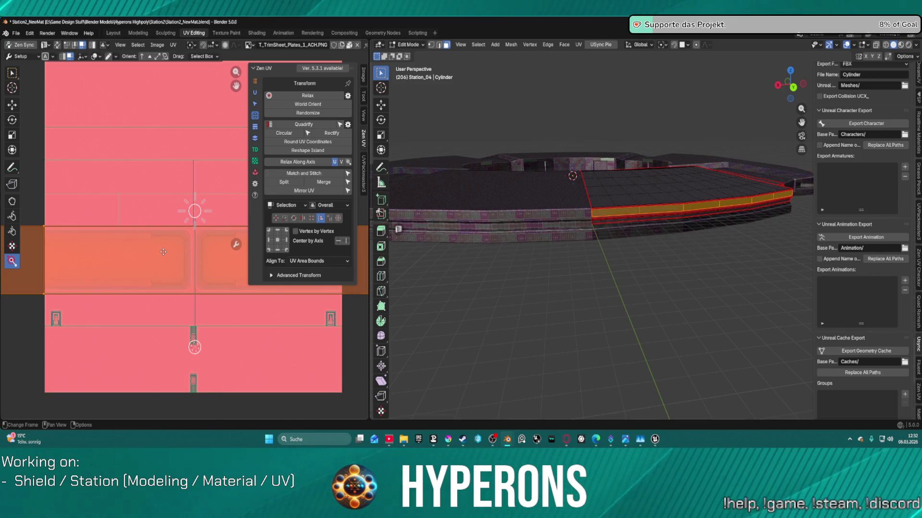
{"action": "left_click_drag", "start_coordinate": [164, 252], "coordinate": [165, 185]}
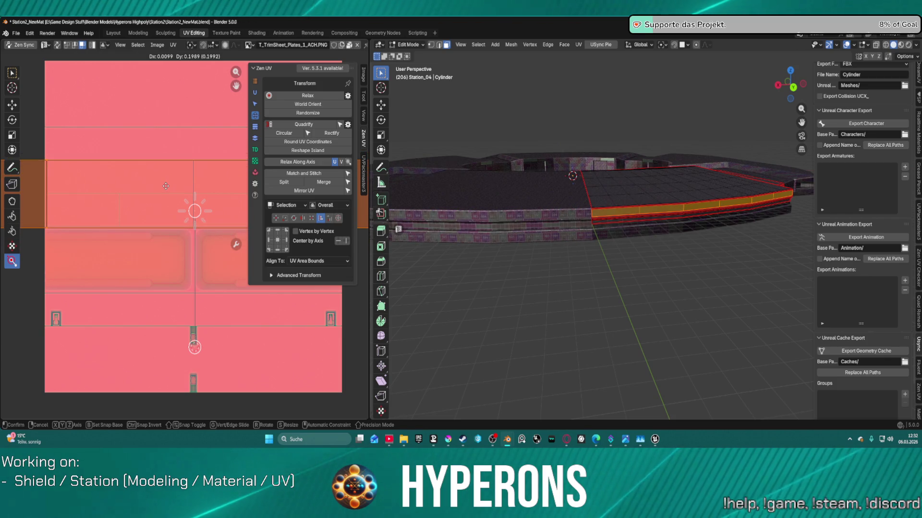
{"action": "left_click", "coordinate": [166, 185]}
{"action": "key", "text": "s"}
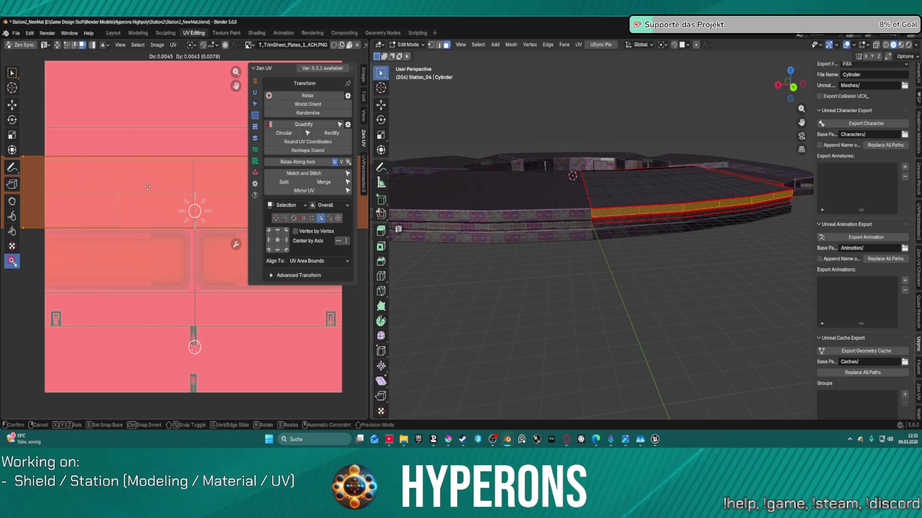
{"action": "left_click", "coordinate": [147, 188]}
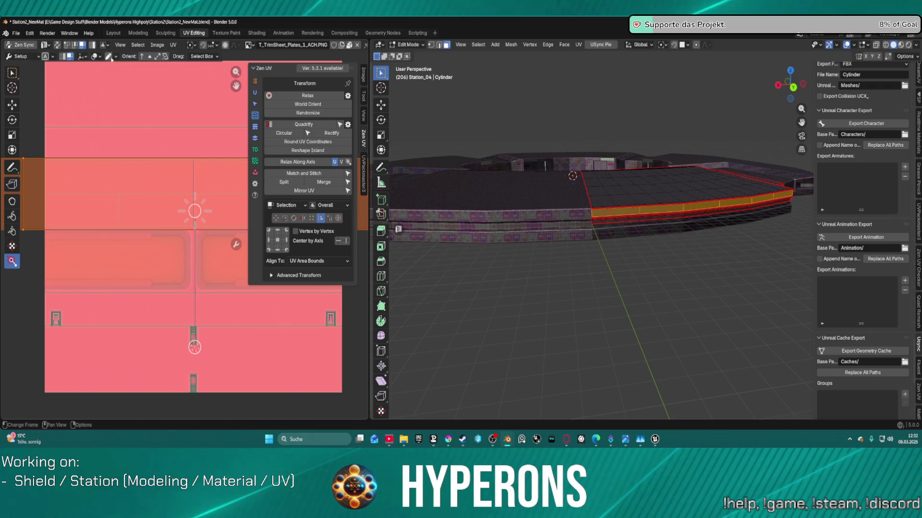
{"action": "left_click", "coordinate": [122, 33]}
{"action": "key", "text": "ctrl+Tab"}
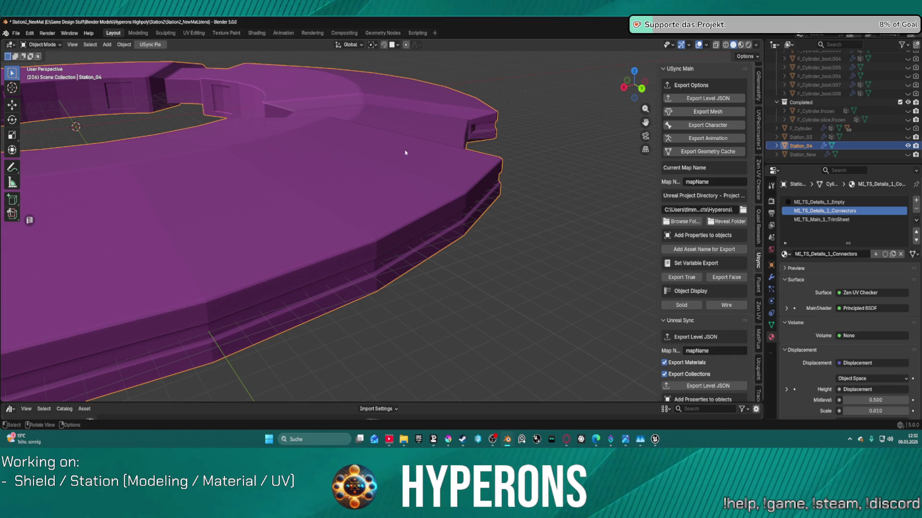
Export Station_04 via USync, re-import it in Unreal, and open the Element 1 material instance.
{"action": "left_click", "coordinate": [694, 111]}
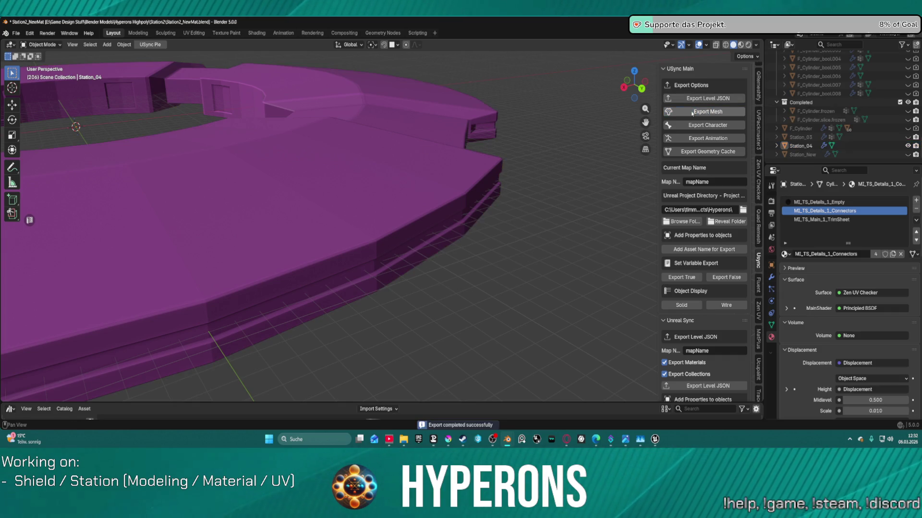
{"action": "left_click", "coordinate": [654, 440]}
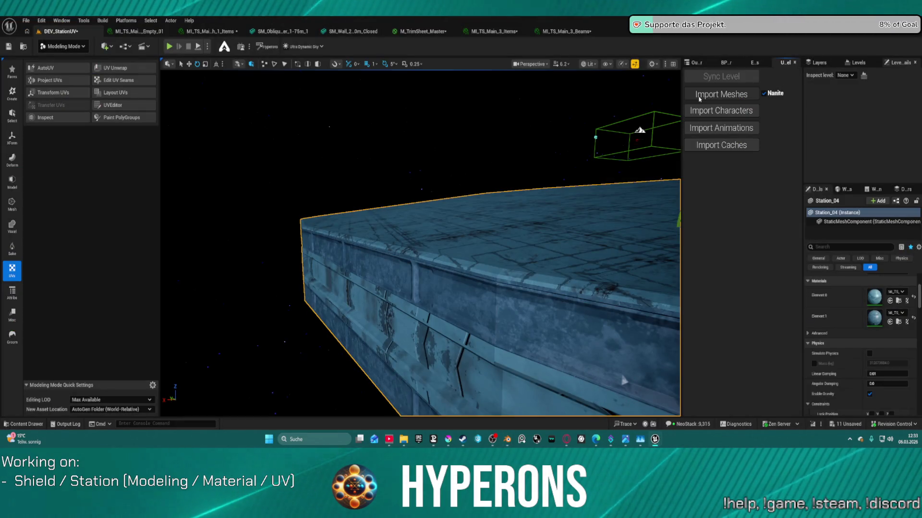
{"action": "left_click", "coordinate": [699, 96]}
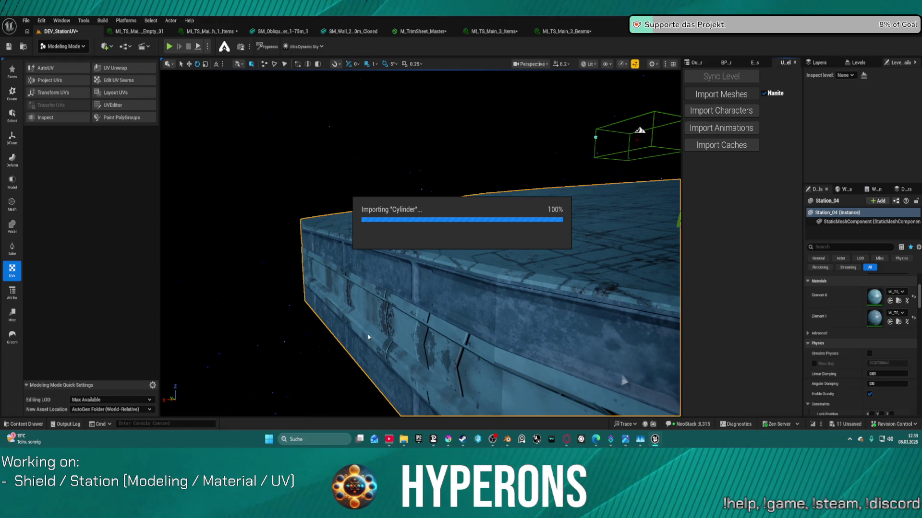
{"action": "mouse_move", "coordinate": [454, 316]}
{"action": "left_mouse_down"}
{"action": "mouse_move", "coordinate": [456, 336]}
{"action": "mouse_move", "coordinate": [456, 309]}
{"action": "left_mouse_up"}
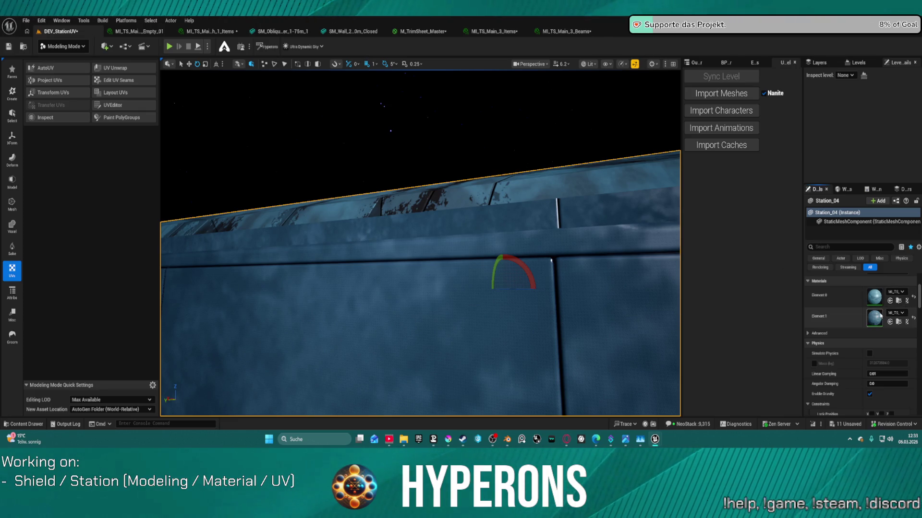
{"action": "double_click", "coordinate": [875, 317]}
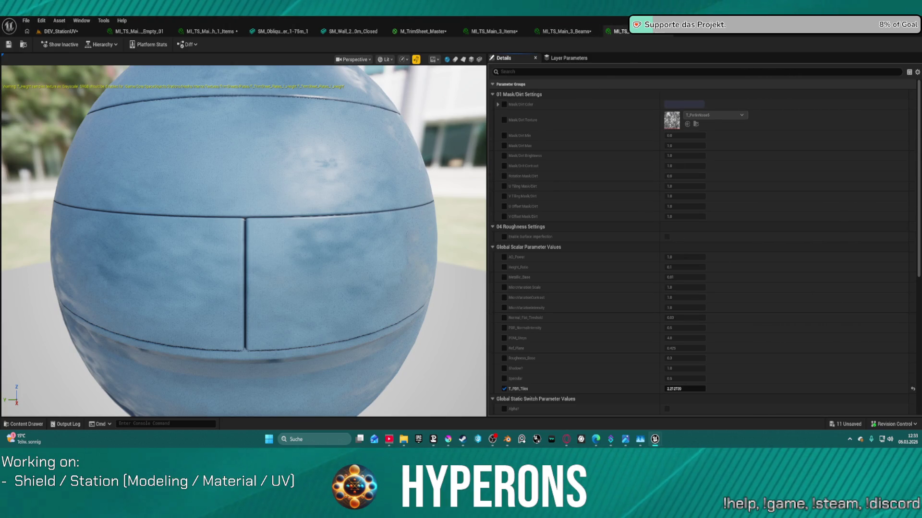
Scroll through the hull material instance's Details to check its texture maps and static switches.
{"action": "scroll", "coordinate": [596, 208], "scroll_direction": "down", "scroll_amount": 5}
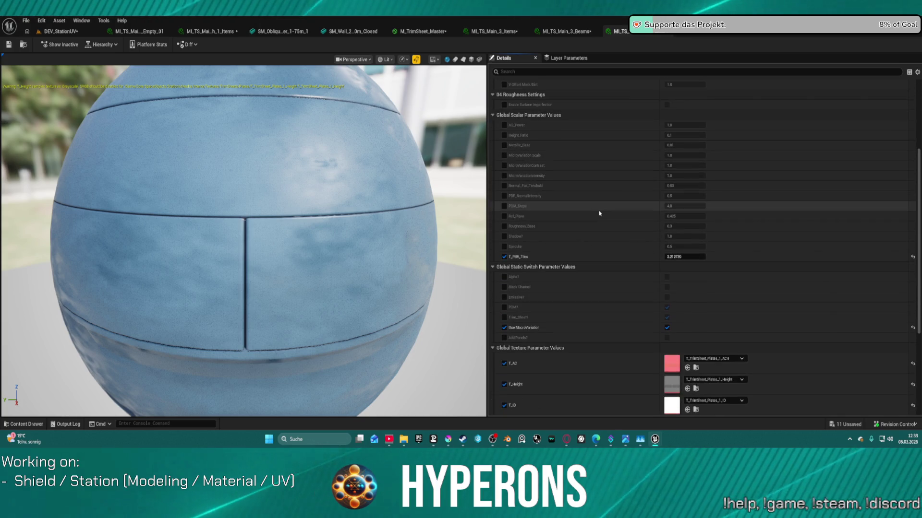
{"action": "scroll", "coordinate": [599, 214], "scroll_direction": "down", "scroll_amount": 3}
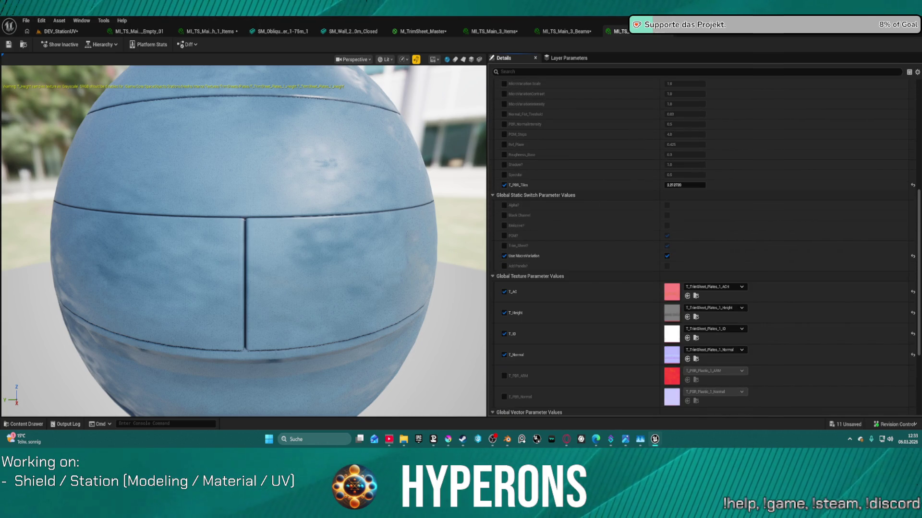
{"action": "scroll", "coordinate": [621, 295], "scroll_direction": "down", "scroll_amount": 3}
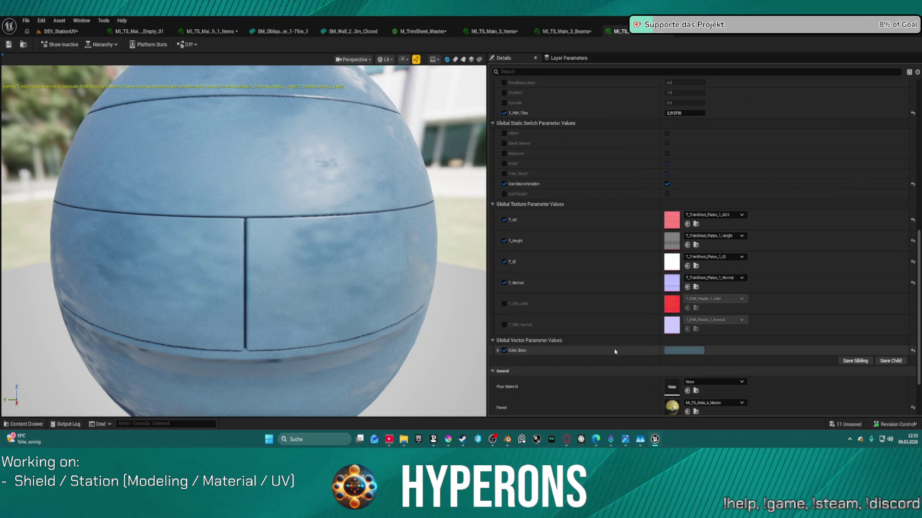
{"action": "scroll", "coordinate": [610, 298], "scroll_direction": "up", "scroll_amount": 3}
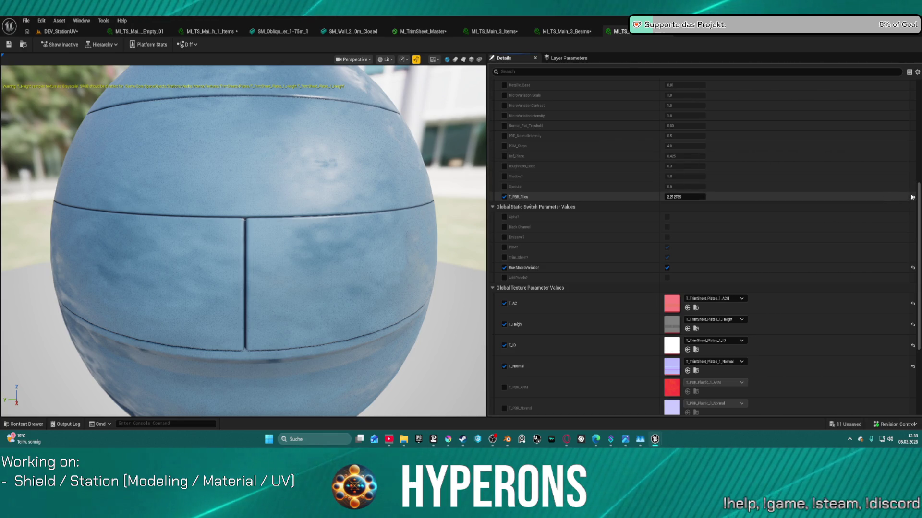
{"action": "scroll", "coordinate": [637, 148], "scroll_direction": "up", "scroll_amount": 3}
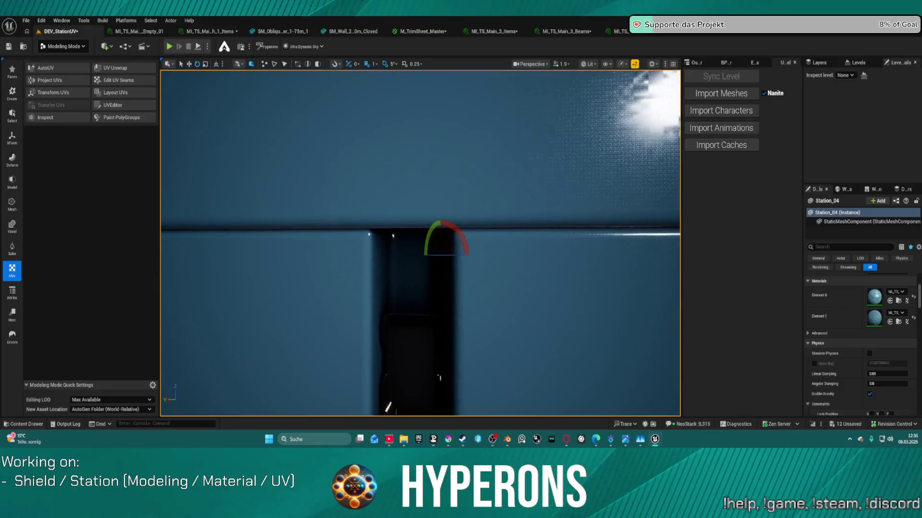
{"action": "scroll", "coordinate": [346, 225], "scroll_direction": "down", "scroll_amount": 5}
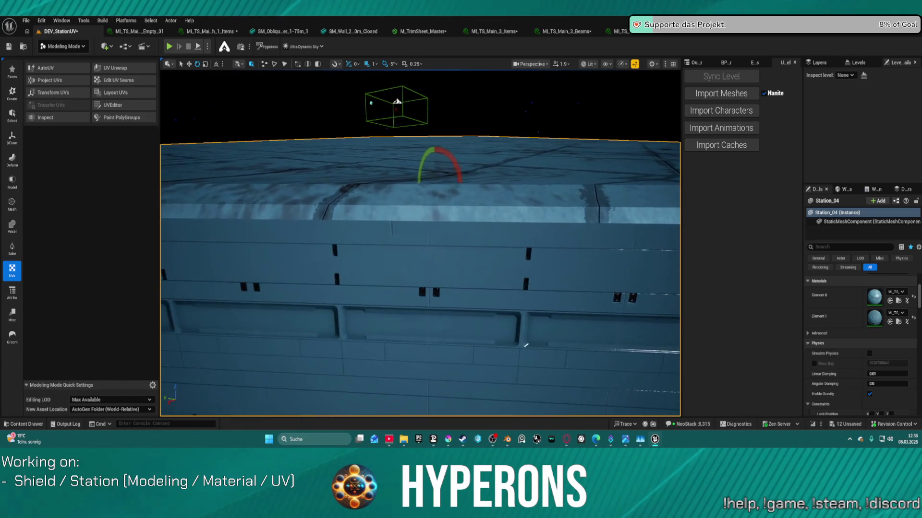
{"action": "scroll", "coordinate": [420, 243], "scroll_direction": "up", "scroll_amount": 5}
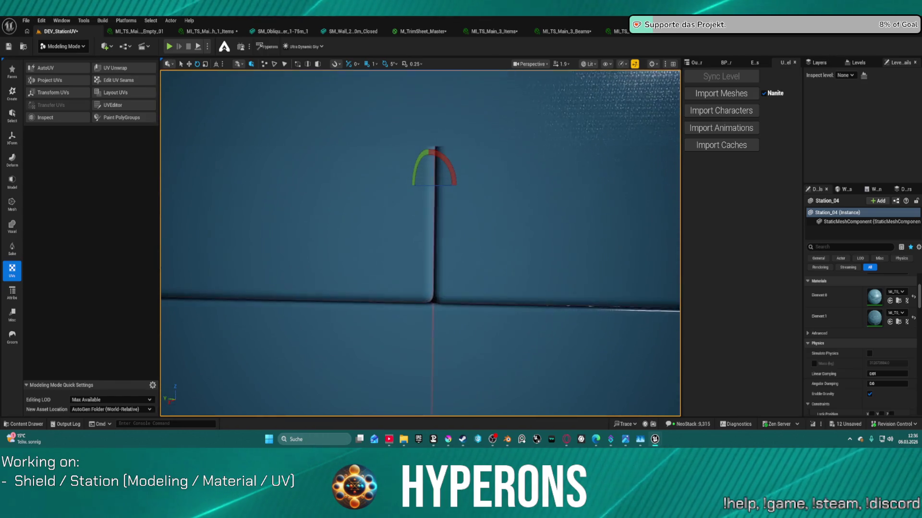
{"action": "scroll", "coordinate": [420, 242], "scroll_direction": "down", "scroll_amount": 5}
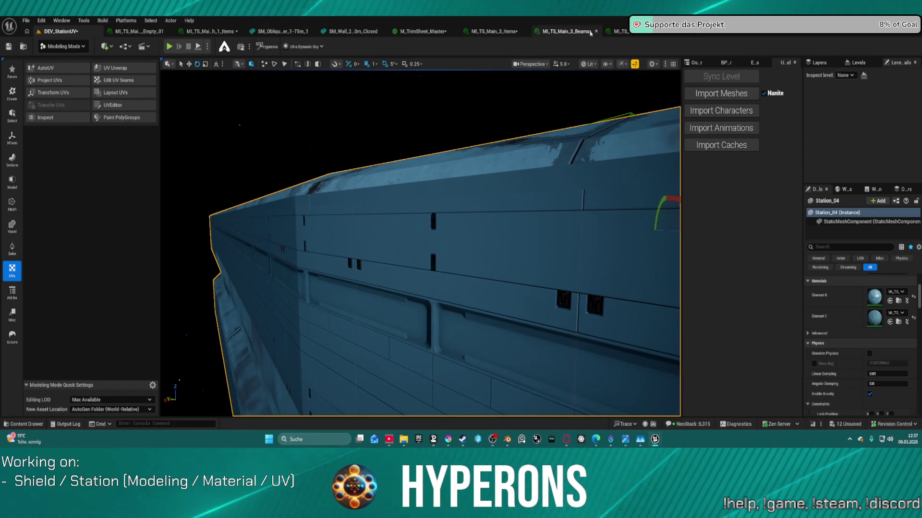
Tick the POM? static switch on the plates material, then fly over the station in the level view.
{"action": "scroll", "coordinate": [664, 344], "scroll_direction": "down", "scroll_amount": 5}
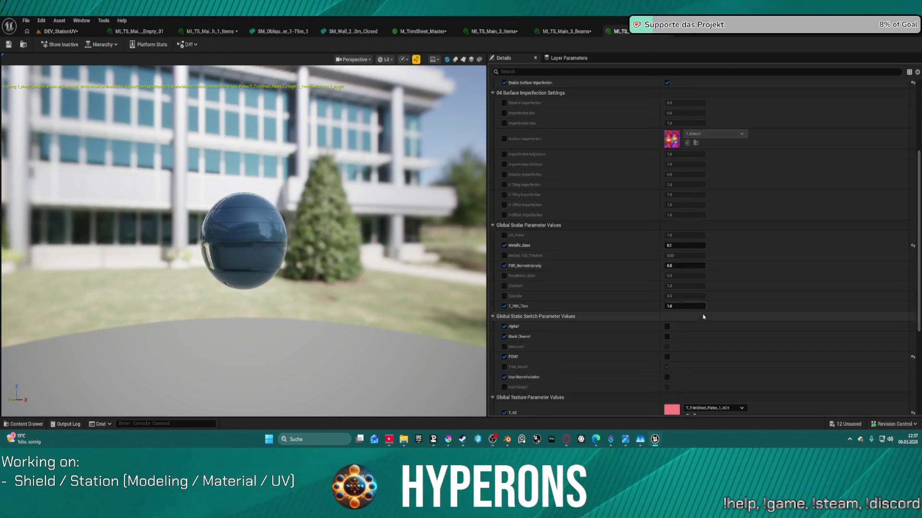
{"action": "left_click", "coordinate": [666, 344]}
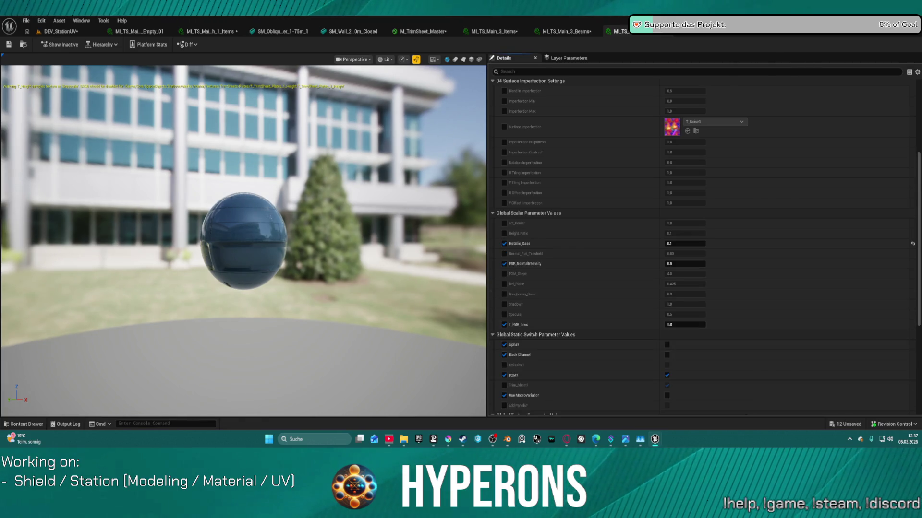
{"action": "left_click", "coordinate": [63, 32]}
{"action": "mouse_move", "coordinate": [403, 206]}
{"action": "left_mouse_down"}
{"action": "mouse_move", "coordinate": [584, 283]}
{"action": "mouse_move", "coordinate": [610, 324]}
{"action": "mouse_move", "coordinate": [394, 207]}
{"action": "left_mouse_up"}
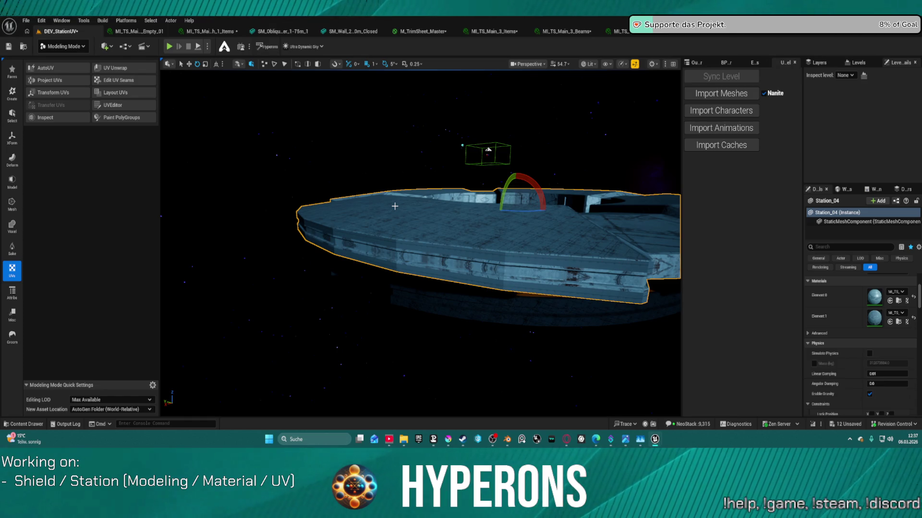
Fly the camera along the hull wall panels and top edge to inspect the parallax plates, then reopen the plates material.
{"action": "mouse_move", "coordinate": [411, 236]}
{"action": "left_mouse_down"}
{"action": "mouse_move", "coordinate": [514, 278]}
{"action": "mouse_move", "coordinate": [495, 249]}
{"action": "mouse_move", "coordinate": [421, 237]}
{"action": "left_mouse_up"}
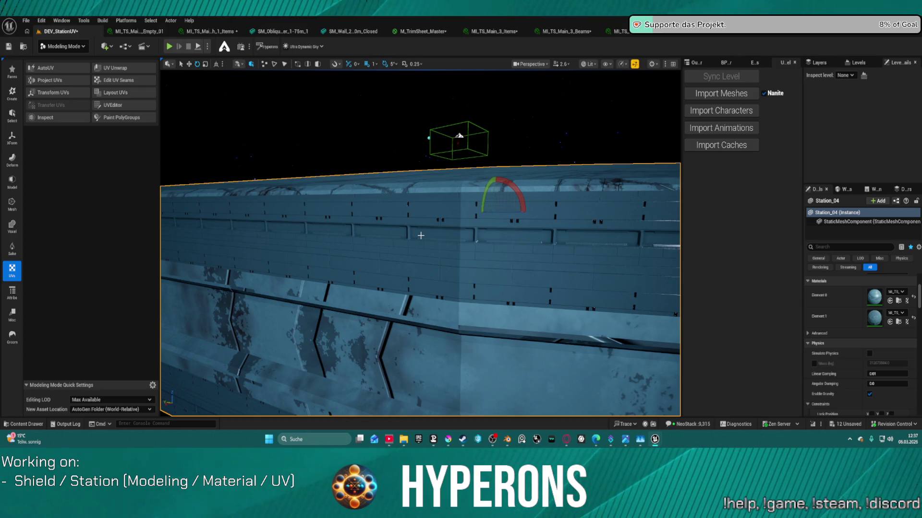
{"action": "mouse_move", "coordinate": [458, 218]}
{"action": "left_mouse_down"}
{"action": "mouse_move", "coordinate": [456, 201]}
{"action": "mouse_move", "coordinate": [378, 225]}
{"action": "left_mouse_up"}
{"action": "scroll", "coordinate": [456, 202], "scroll_direction": "up", "scroll_amount": 2}
{"action": "left_click_drag", "start_coordinate": [496, 223], "coordinate": [497, 223]}
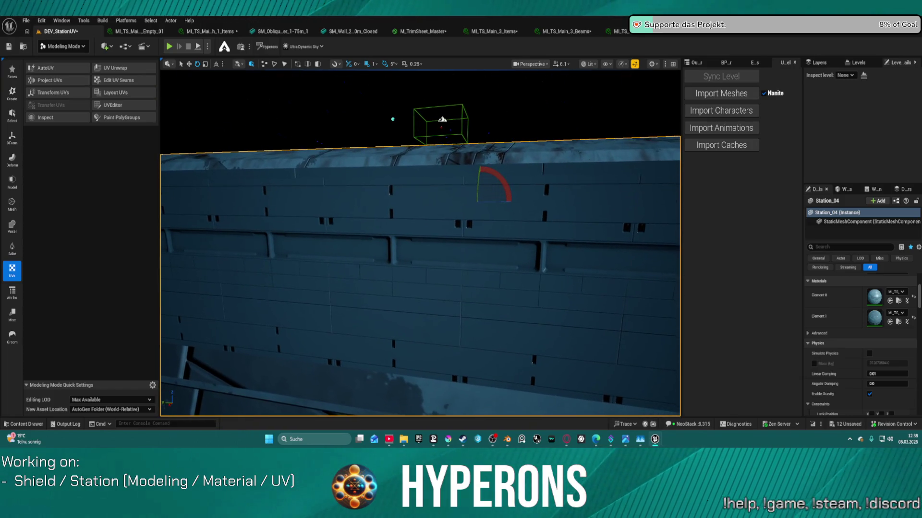
{"action": "left_click_drag", "start_coordinate": [470, 195], "coordinate": [469, 195]}
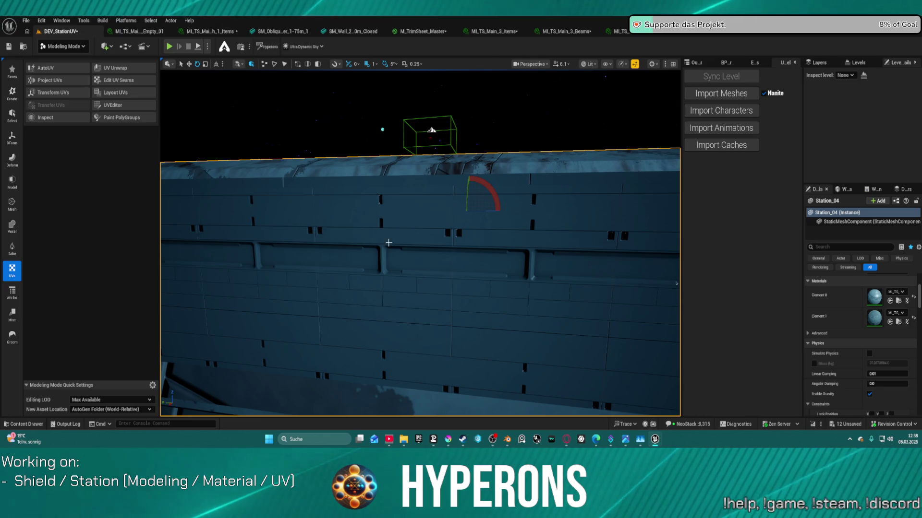
{"action": "mouse_move", "coordinate": [379, 383]}
{"action": "left_mouse_down"}
{"action": "mouse_move", "coordinate": [379, 357]}
{"action": "mouse_move", "coordinate": [319, 350]}
{"action": "mouse_move", "coordinate": [406, 350]}
{"action": "mouse_move", "coordinate": [356, 350]}
{"action": "left_mouse_up"}
{"action": "mouse_move", "coordinate": [487, 322]}
{"action": "left_mouse_down"}
{"action": "mouse_move", "coordinate": [512, 347]}
{"action": "mouse_move", "coordinate": [506, 353]}
{"action": "left_mouse_up"}
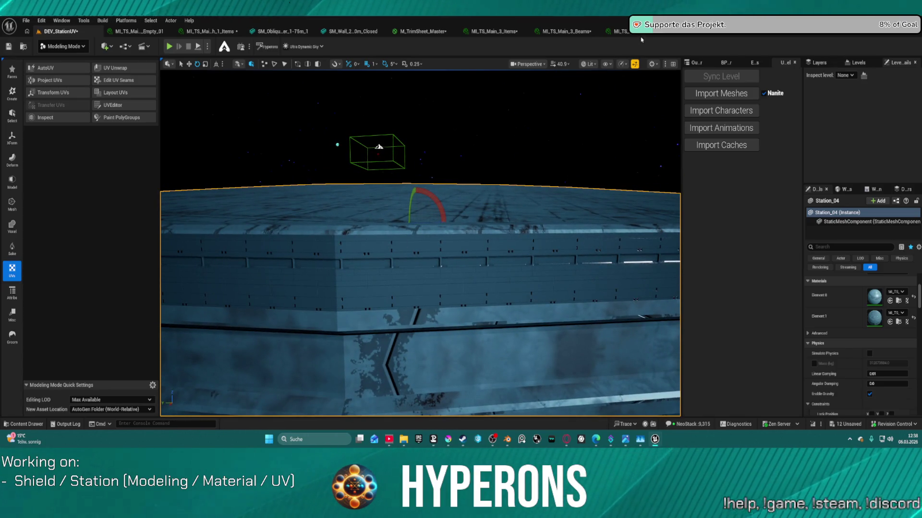
{"action": "left_click", "coordinate": [640, 34]}
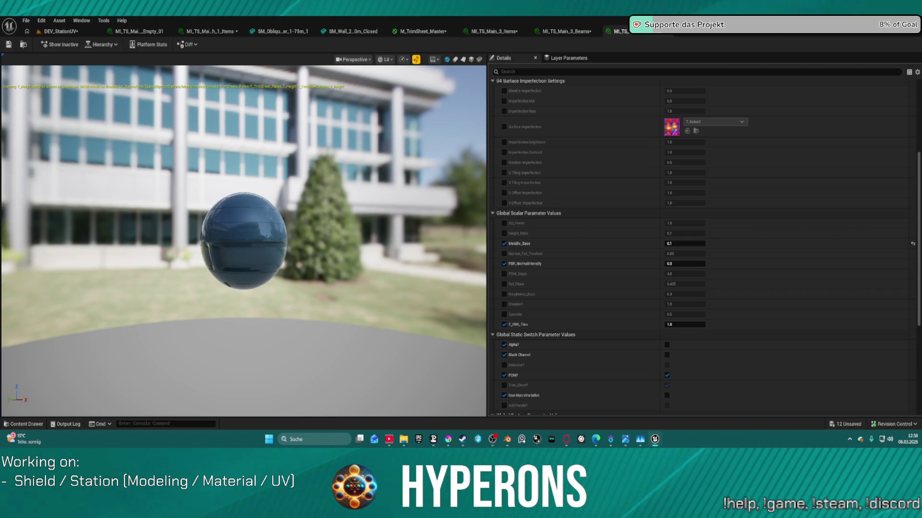
Close the empty detail material instance and enable macro variation in the Plates material.
{"action": "left_click", "coordinate": [139, 31]}
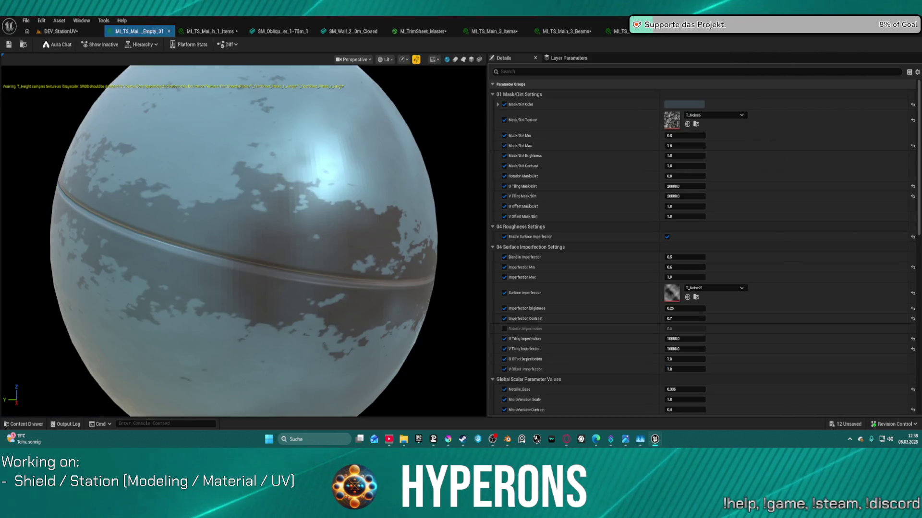
{"action": "left_click", "coordinate": [169, 32]}
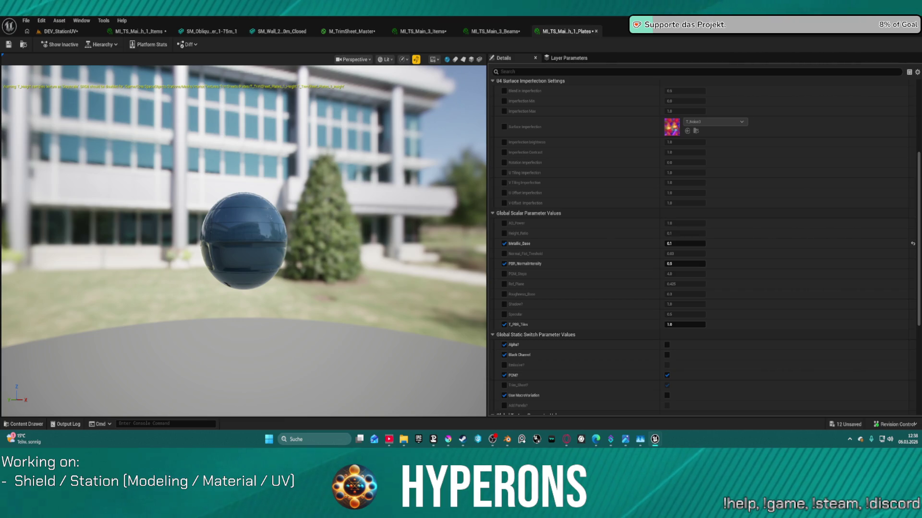
{"action": "scroll", "coordinate": [701, 240], "scroll_direction": "up", "scroll_amount": 5}
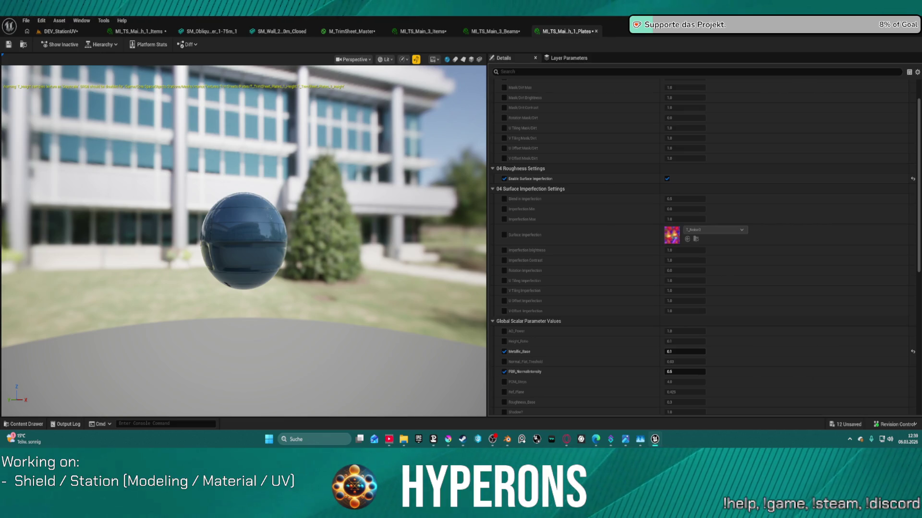
{"action": "scroll", "coordinate": [604, 268], "scroll_direction": "down", "scroll_amount": 9}
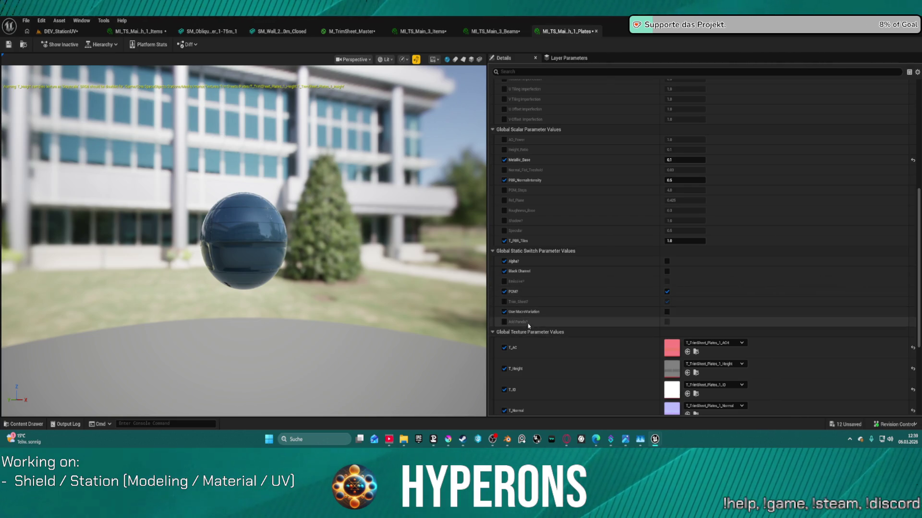
{"action": "left_click", "coordinate": [666, 312]}
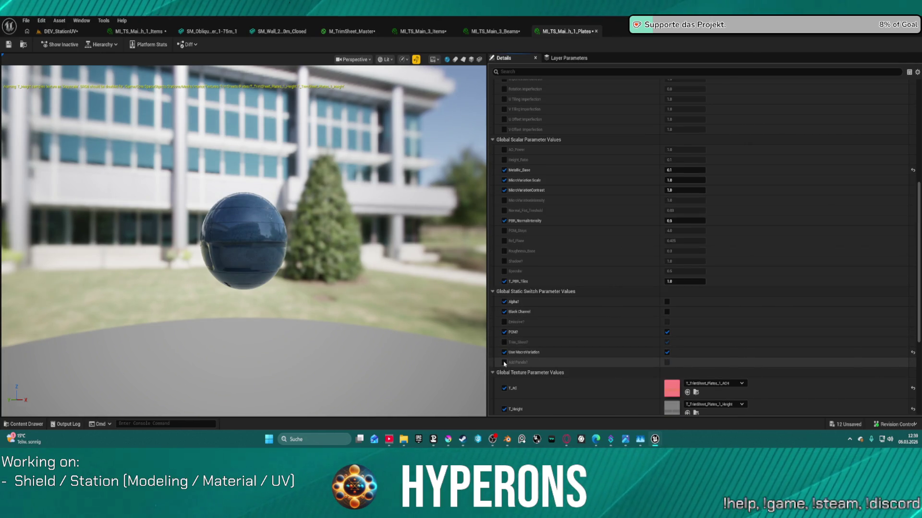
{"action": "left_click", "coordinate": [56, 34]}
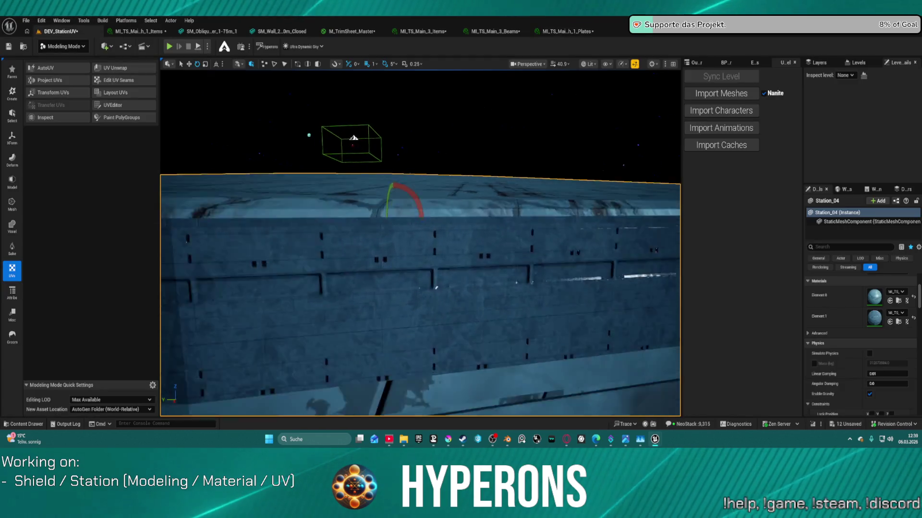
{"action": "scroll", "coordinate": [448, 301], "scroll_direction": "down", "scroll_amount": 5}
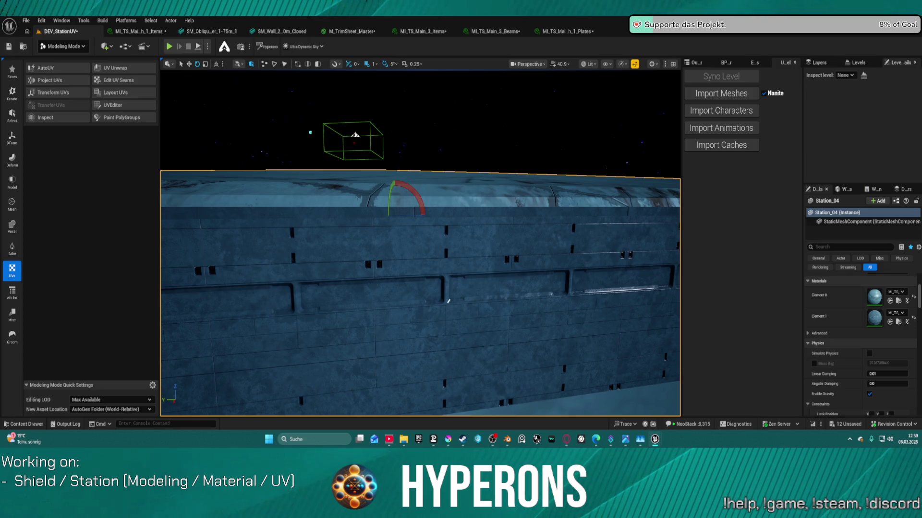
Restore the Mask/Dirt, Surface Imperfection and metallic/roughness values on Plates, then view the hull from above.
{"action": "left_click", "coordinate": [565, 32]}
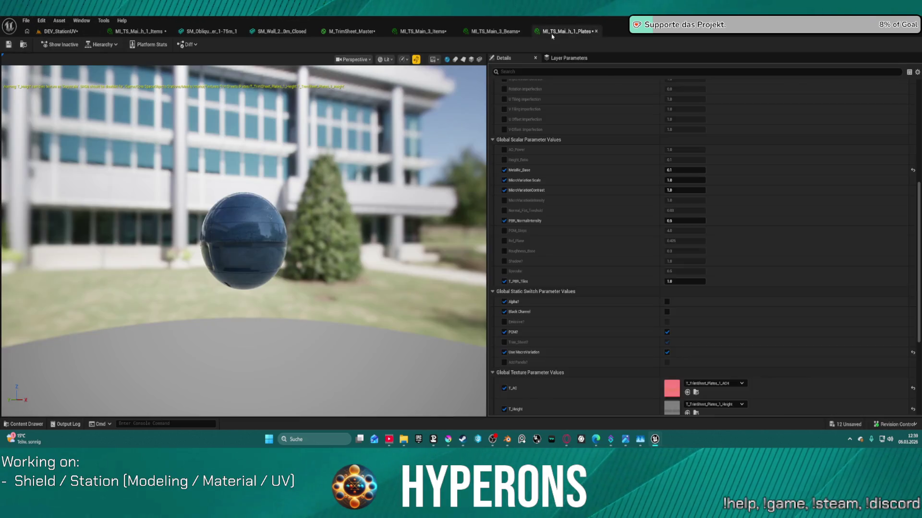
{"action": "scroll", "coordinate": [691, 216], "scroll_direction": "up", "scroll_amount": 5}
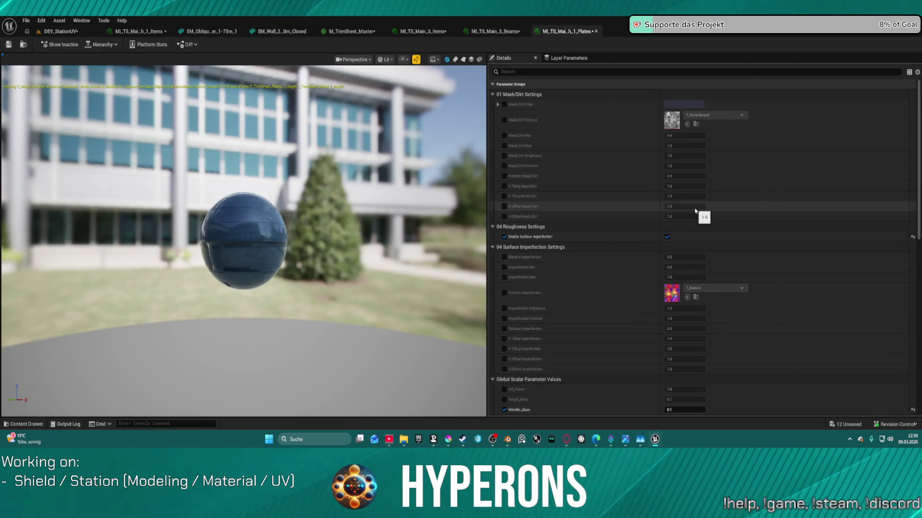
{"action": "left_click", "coordinate": [498, 104]}
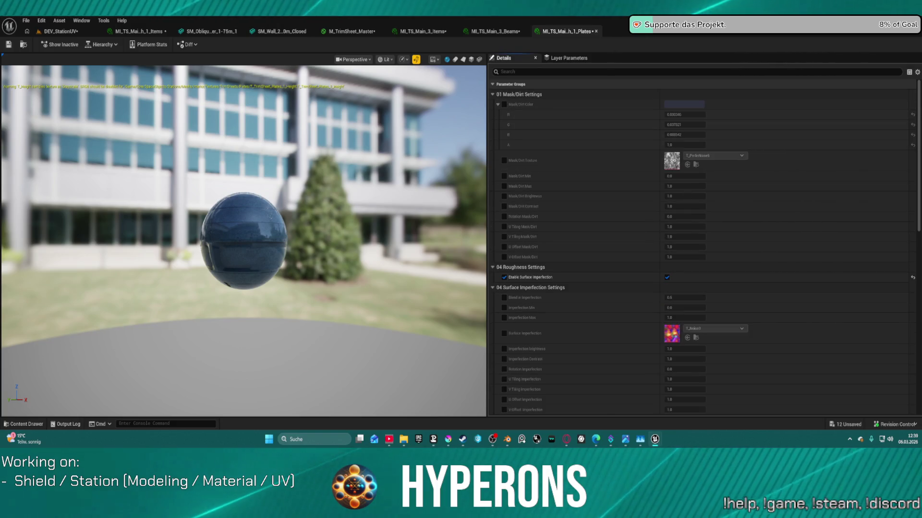
{"action": "key", "text": "ctrl+y"}
{"action": "key", "text": "ctrl+y"}
{"action": "key", "text": "ctrl+y"}
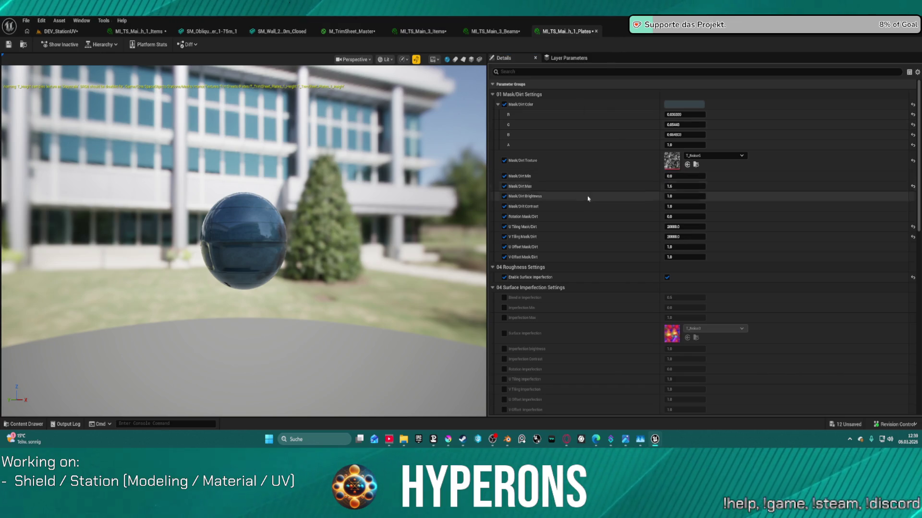
{"action": "key", "text": "ctrl+y"}
{"action": "key", "text": "ctrl+y"}
{"action": "key", "text": "ctrl+y"}
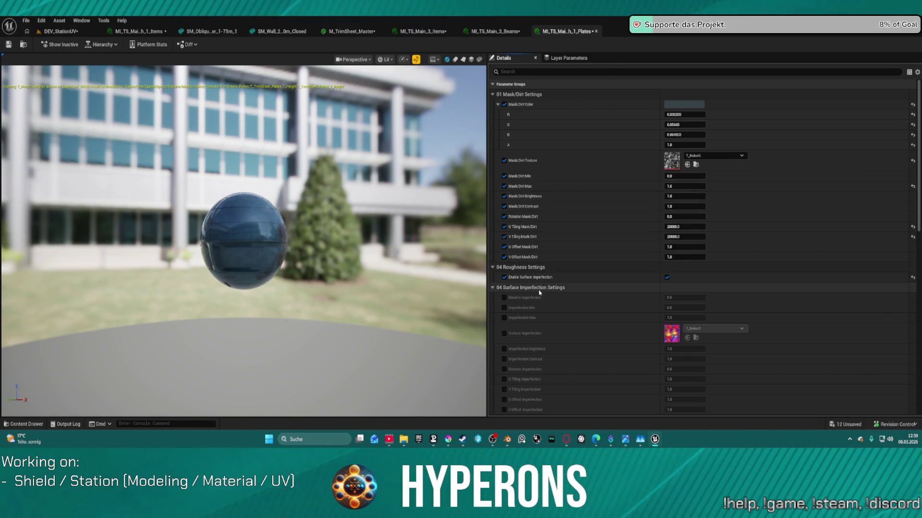
{"action": "scroll", "coordinate": [567, 294], "scroll_direction": "down", "scroll_amount": 5}
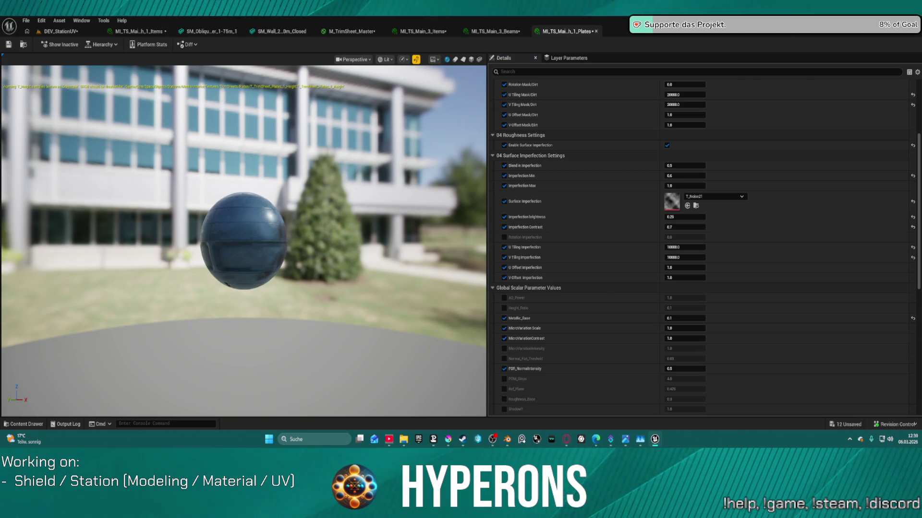
{"action": "key", "text": "ctrl+y"}
{"action": "key", "text": "ctrl+y"}
{"action": "key", "text": "ctrl+y"}
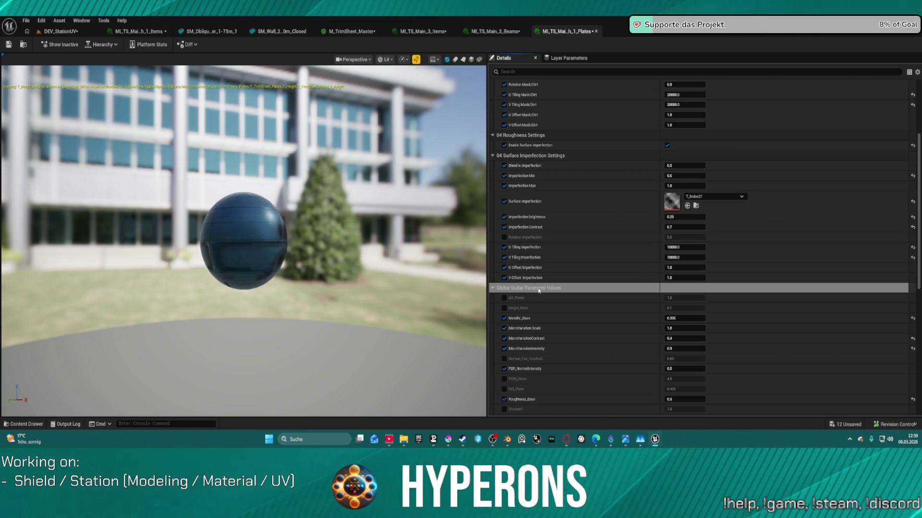
{"action": "scroll", "coordinate": [589, 304], "scroll_direction": "down", "scroll_amount": 3}
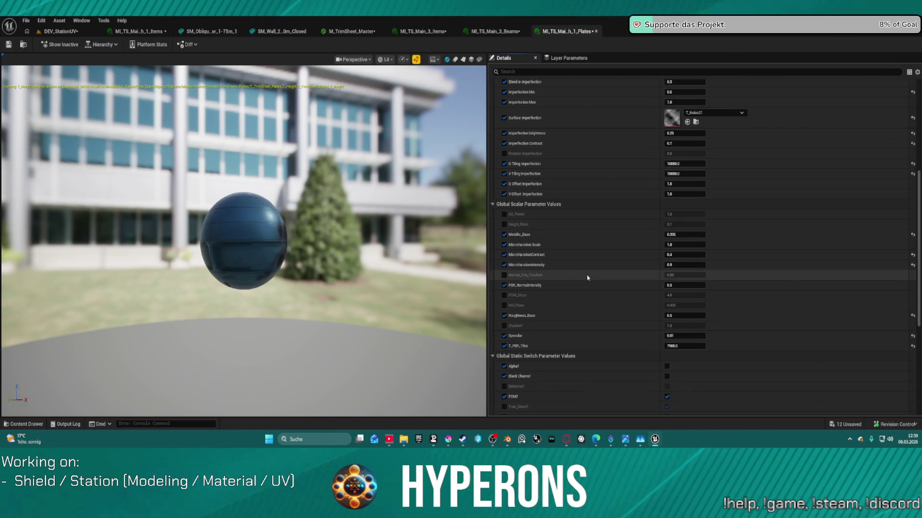
{"action": "scroll", "coordinate": [587, 289], "scroll_direction": "down", "scroll_amount": 4}
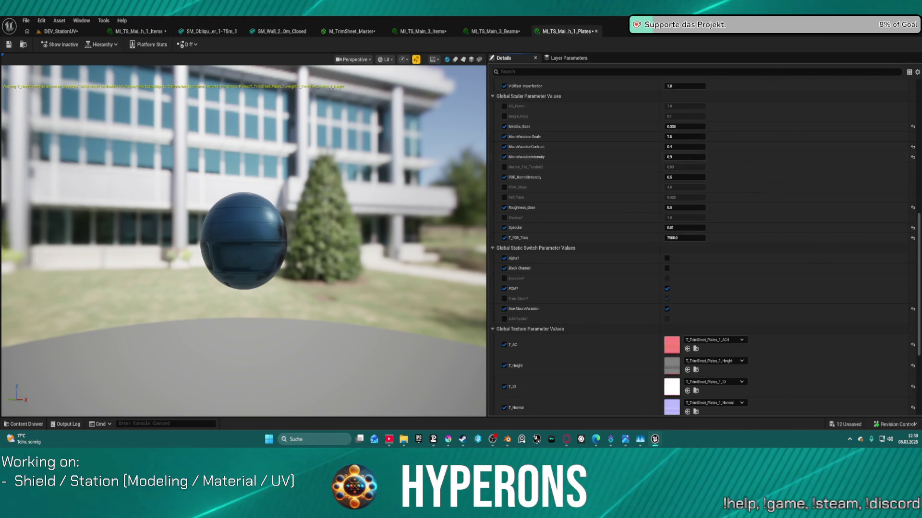
{"action": "left_click", "coordinate": [72, 32]}
{"action": "mouse_move", "coordinate": [417, 288]}
{"action": "left_mouse_down"}
{"action": "mouse_move", "coordinate": [417, 312]}
{"action": "mouse_move", "coordinate": [468, 333]}
{"action": "mouse_move", "coordinate": [409, 234]}
{"action": "left_mouse_up"}
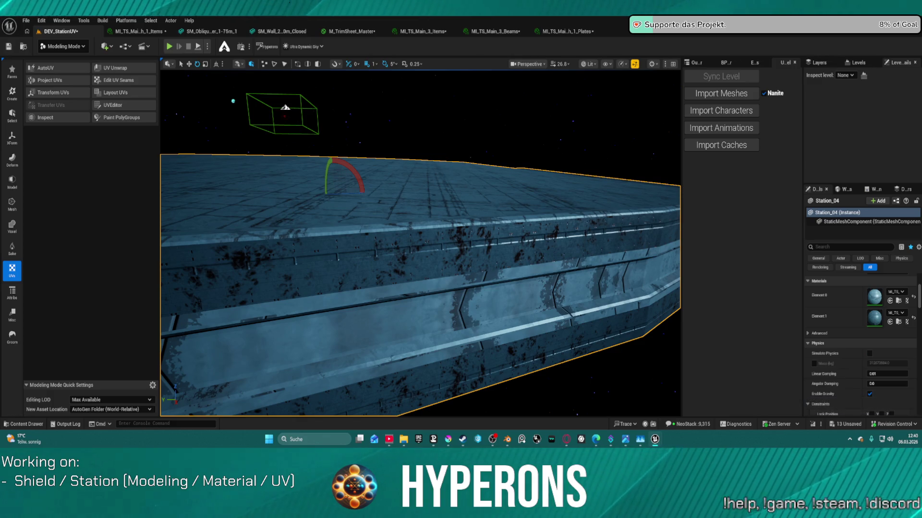
Undo Reset To Default and the pasted parameters to bring back red rust, then recheck Plates values.
{"action": "key", "text": "ctrl+z"}
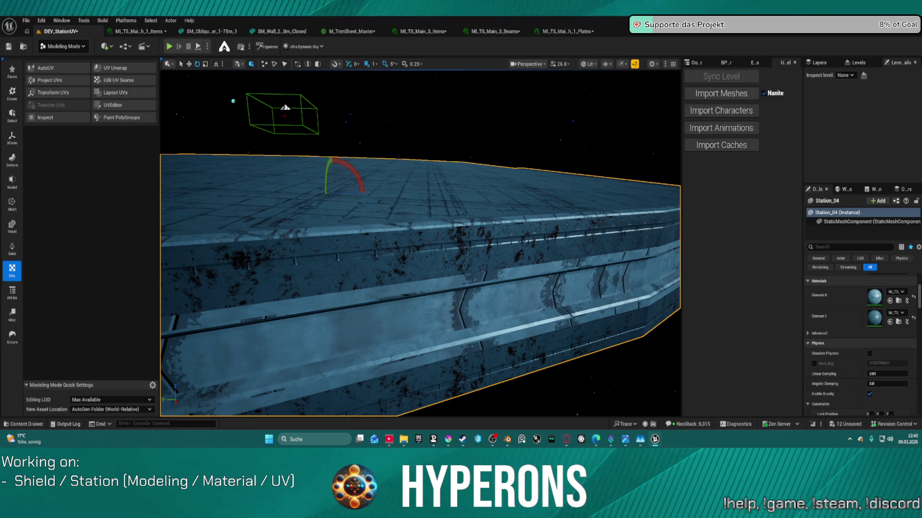
{"action": "key", "text": "ctrl+z"}
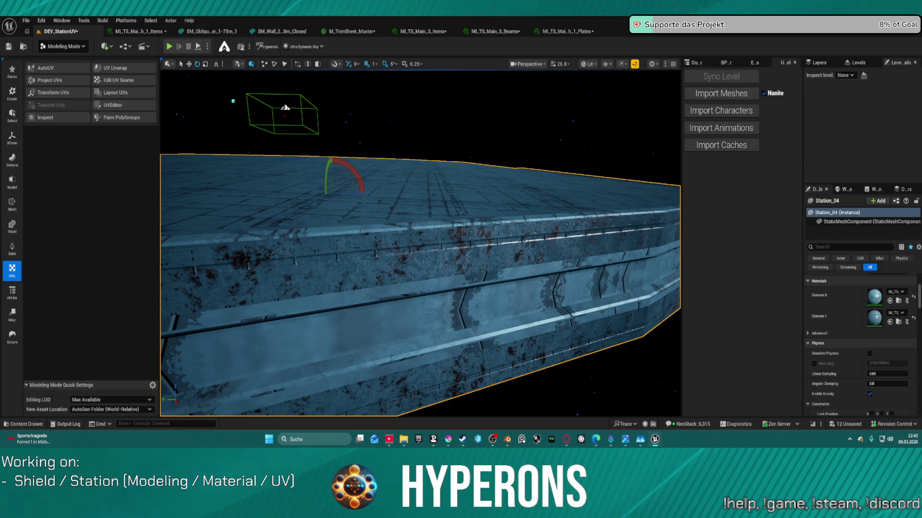
{"action": "left_click_drag", "start_coordinate": [460, 111], "coordinate": [513, 47]}
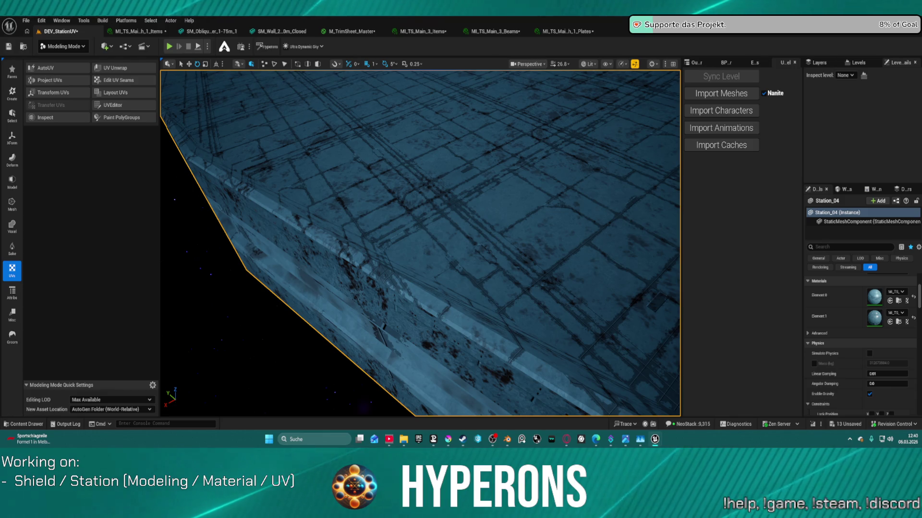
{"action": "left_click", "coordinate": [574, 32]}
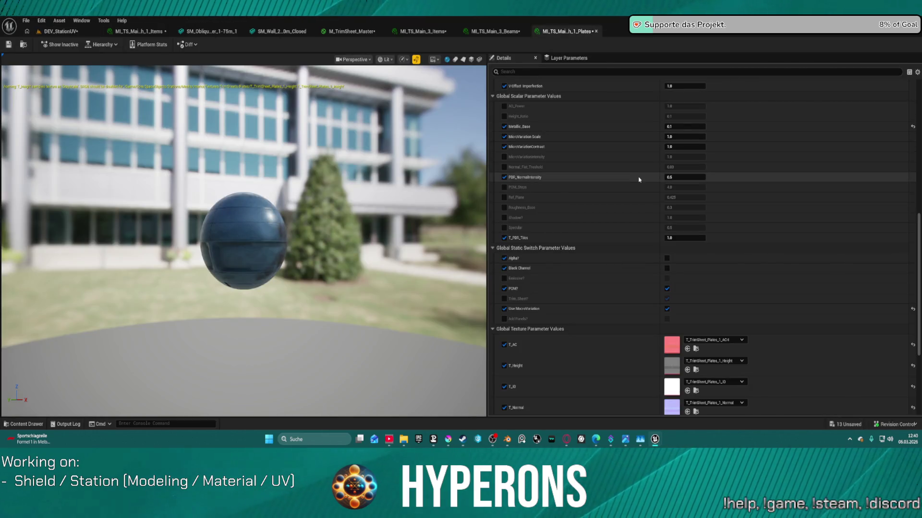
{"action": "scroll", "coordinate": [642, 177], "scroll_direction": "up", "scroll_amount": 10}
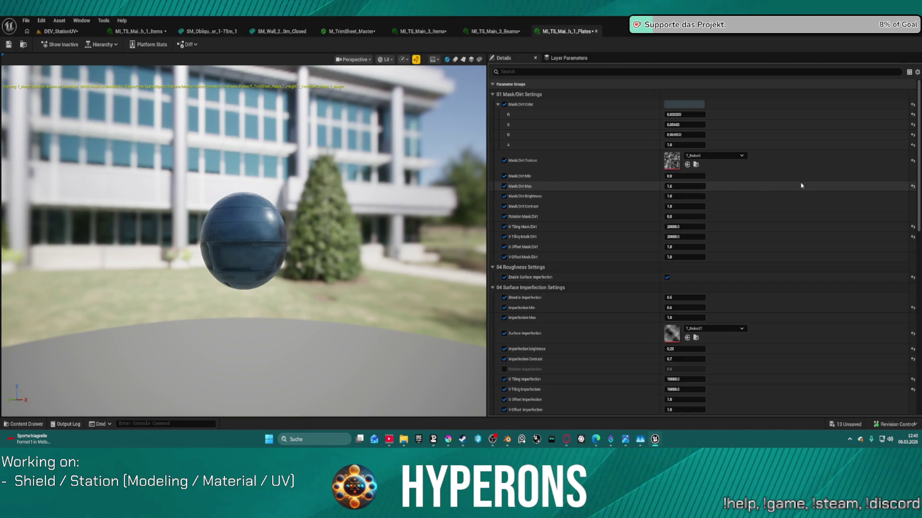
{"action": "left_click", "coordinate": [61, 31]}
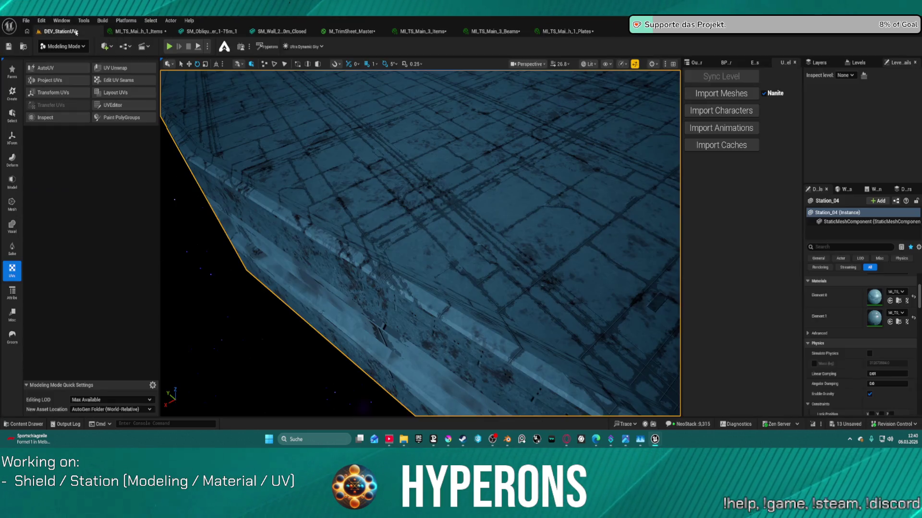
{"action": "left_click_drag", "start_coordinate": [420, 242], "coordinate": [412, 173]}
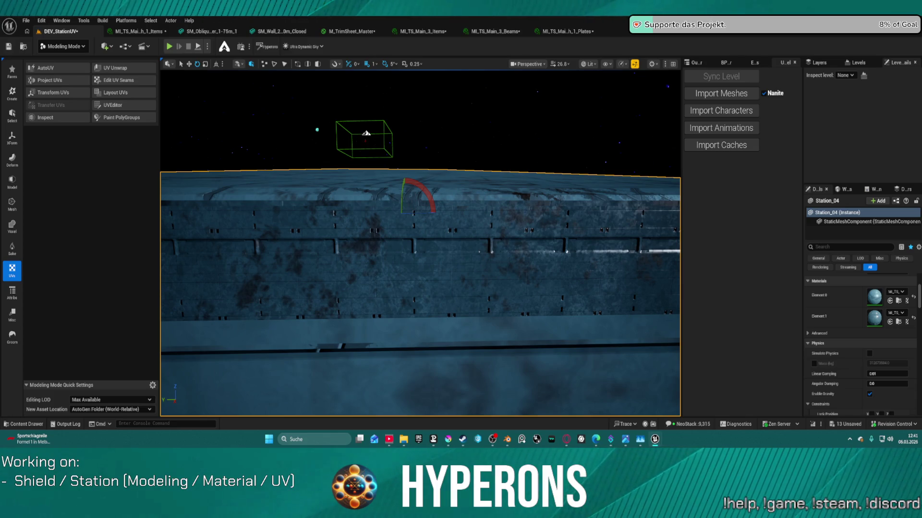
Check the Beams material instance, centre the fighter in view, and switch to Selection Mode.
{"action": "left_click", "coordinate": [495, 31]}
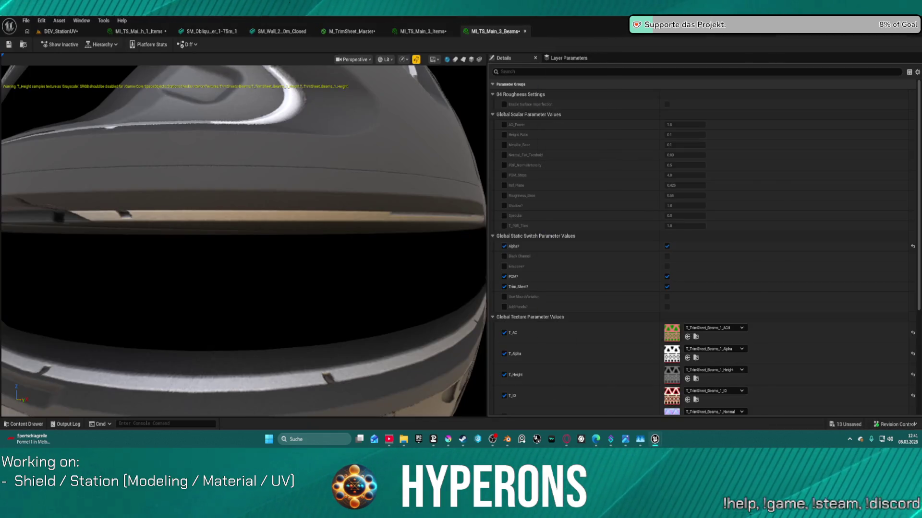
{"action": "left_click", "coordinate": [61, 30]}
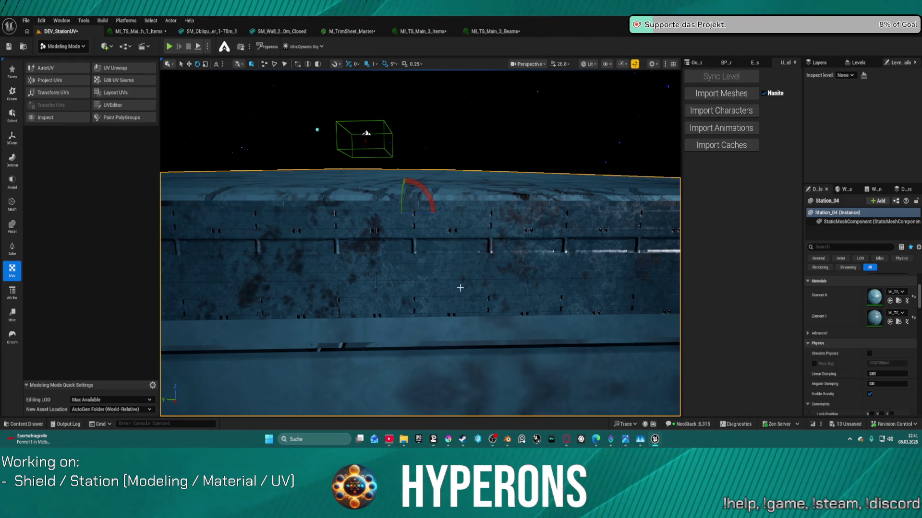
{"action": "scroll", "coordinate": [465, 269], "scroll_direction": "down", "scroll_amount": 10}
{"action": "scroll", "coordinate": [420, 244], "scroll_direction": "up", "scroll_amount": 10}
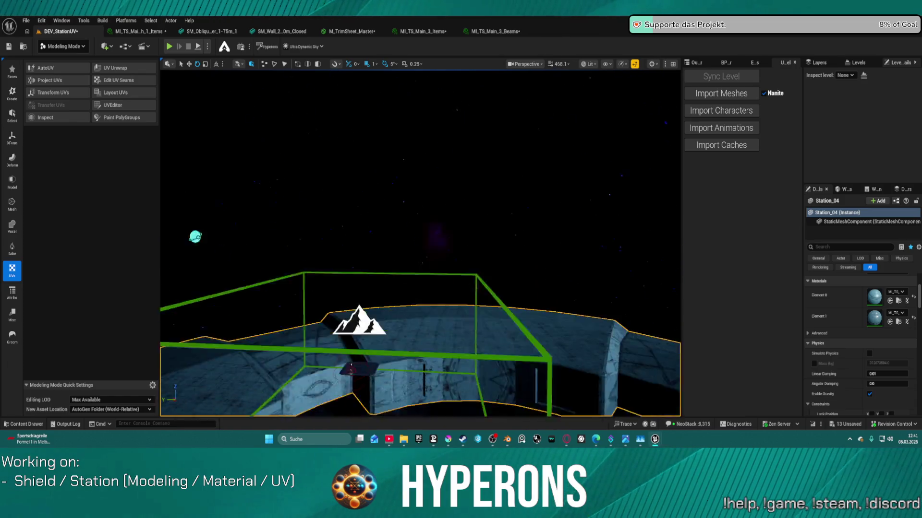
{"action": "mouse_move", "coordinate": [420, 243]}
{"action": "left_mouse_down"}
{"action": "mouse_move", "coordinate": [446, 250]}
{"action": "mouse_move", "coordinate": [424, 240]}
{"action": "left_mouse_up"}
{"action": "left_click", "coordinate": [63, 46]}
{"action": "left_click", "coordinate": [63, 72]}
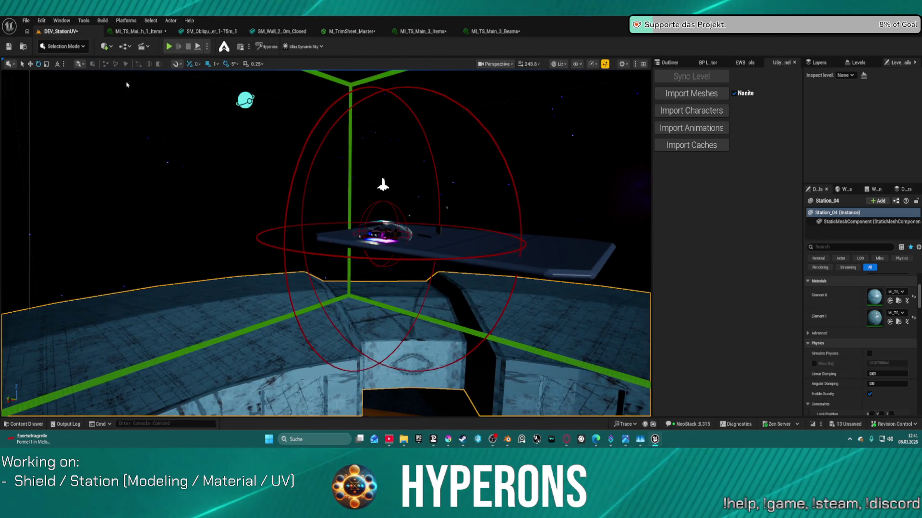
Frame the shielded fighter and select BP_Fighter_Raider.
{"action": "left_click_drag", "start_coordinate": [336, 240], "coordinate": [305, 220]}
{"action": "left_click_drag", "start_coordinate": [340, 216], "coordinate": [269, 216]}
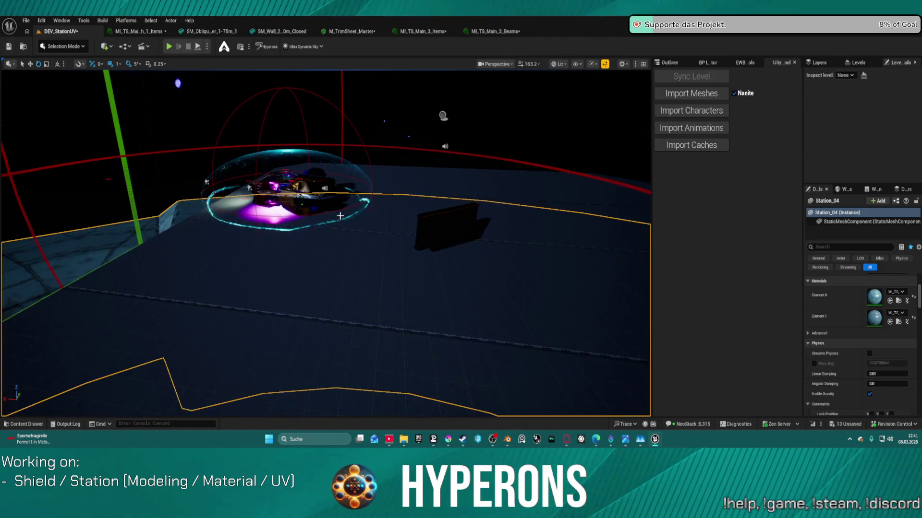
{"action": "right_click", "coordinate": [309, 189]}
{"action": "left_click", "coordinate": [362, 426]}
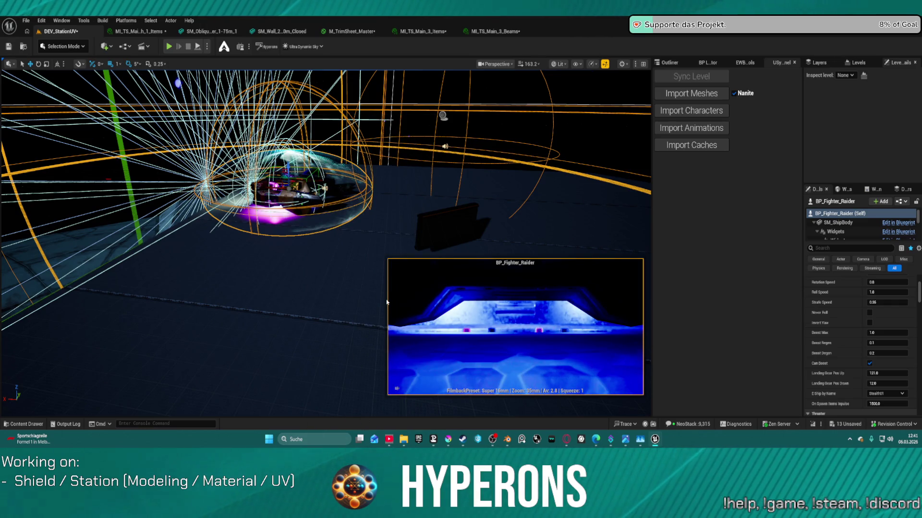
Start Play In Editor, walk the character to the fighter, board it with F and lift off.
{"action": "key", "text": "alt+p"}
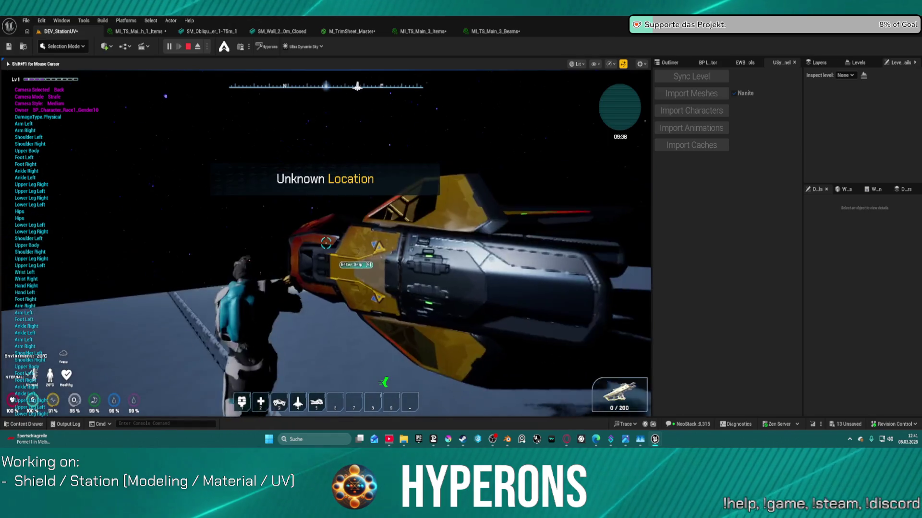
{"action": "key", "text": "w"}
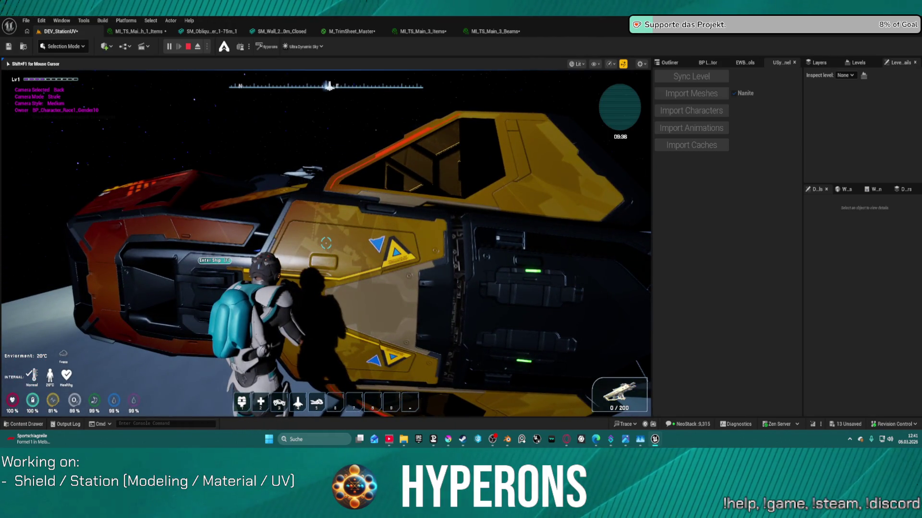
{"action": "key", "text": "w"}
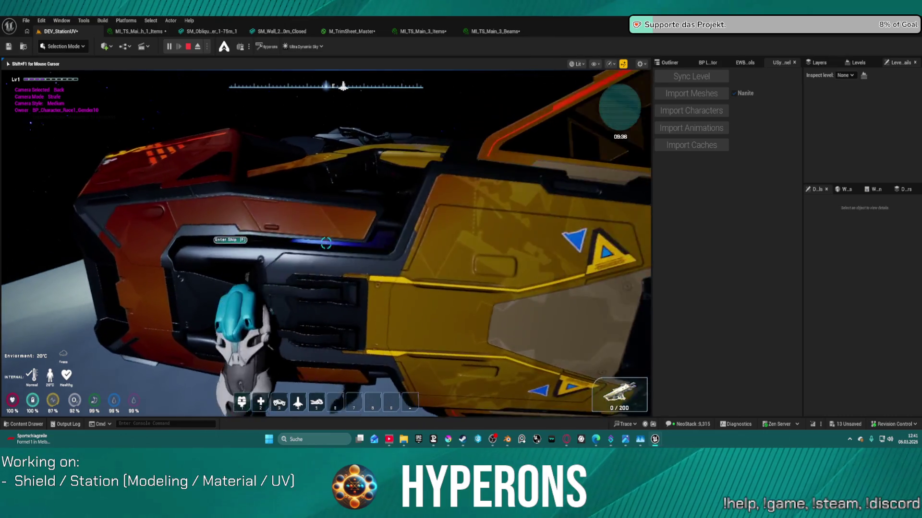
{"action": "key", "text": "s"}
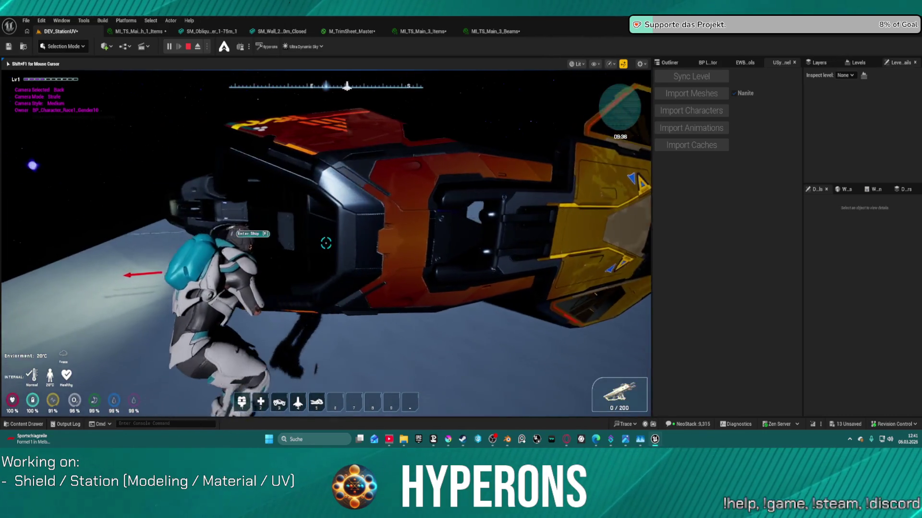
{"action": "key", "text": "w"}
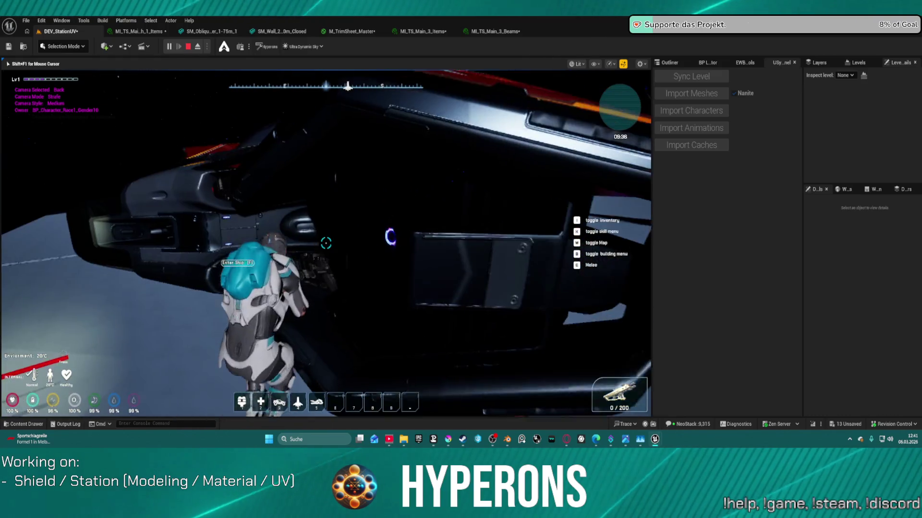
{"action": "key", "text": "f"}
{"action": "key", "text": "space"}
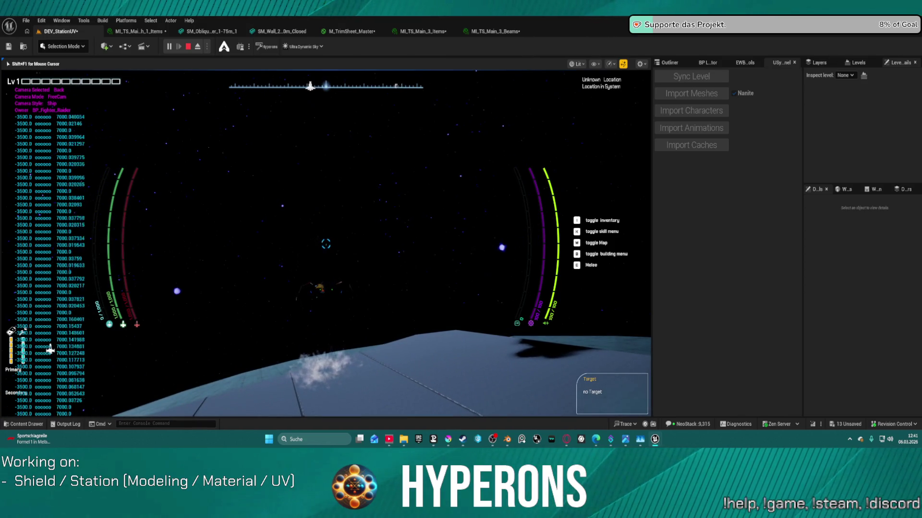
Enlarge the game view, fly the fighter low over the station hull, then stop the session with Esc.
{"action": "key", "text": "super"}
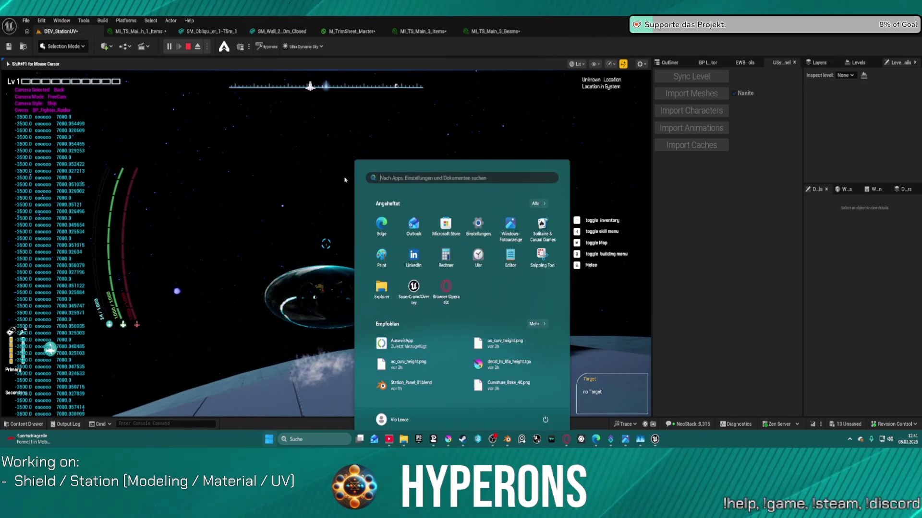
{"action": "key", "text": "super"}
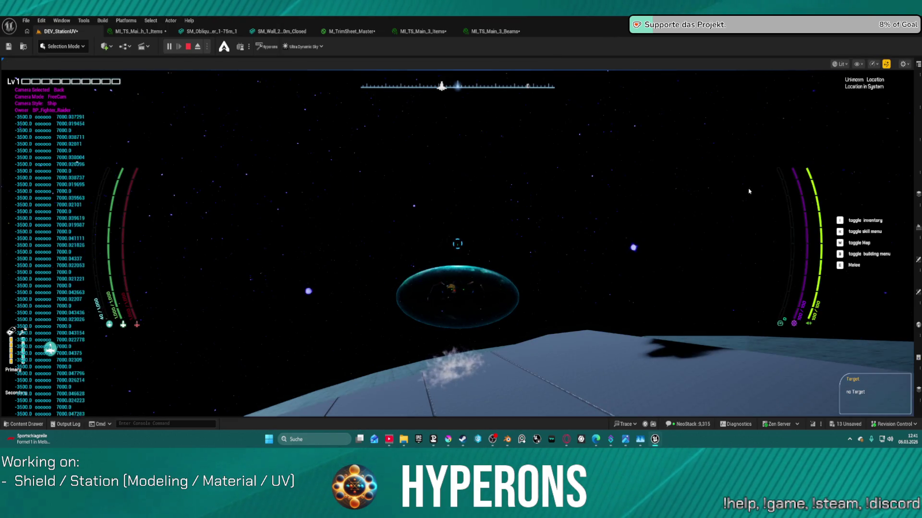
{"action": "key", "text": "w"}
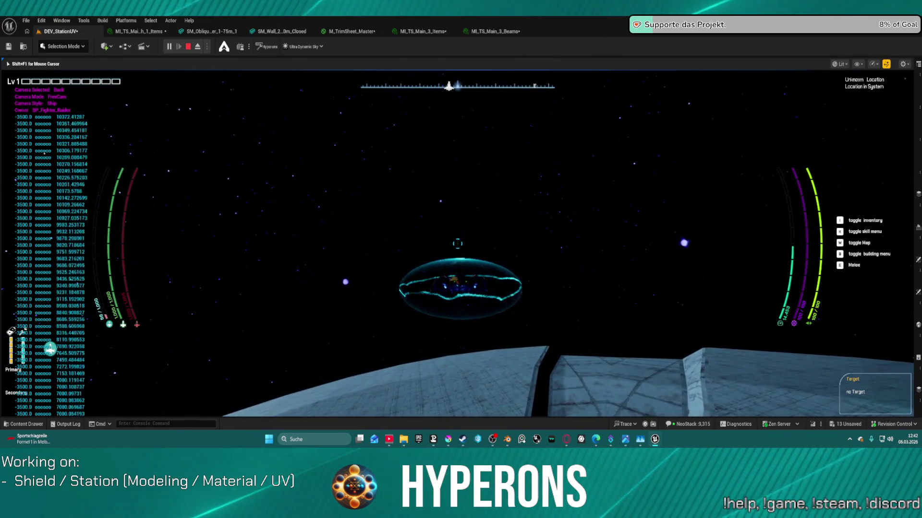
{"action": "key", "text": "w"}
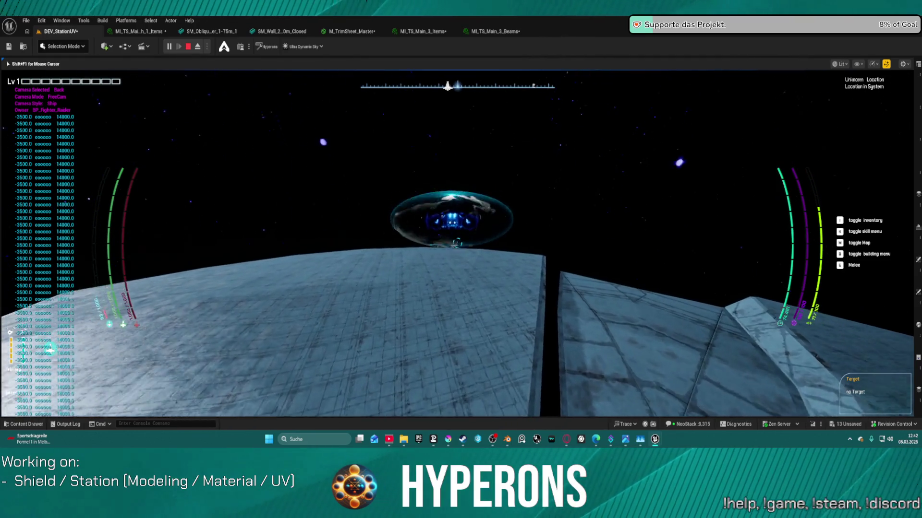
{"action": "key", "text": "f"}
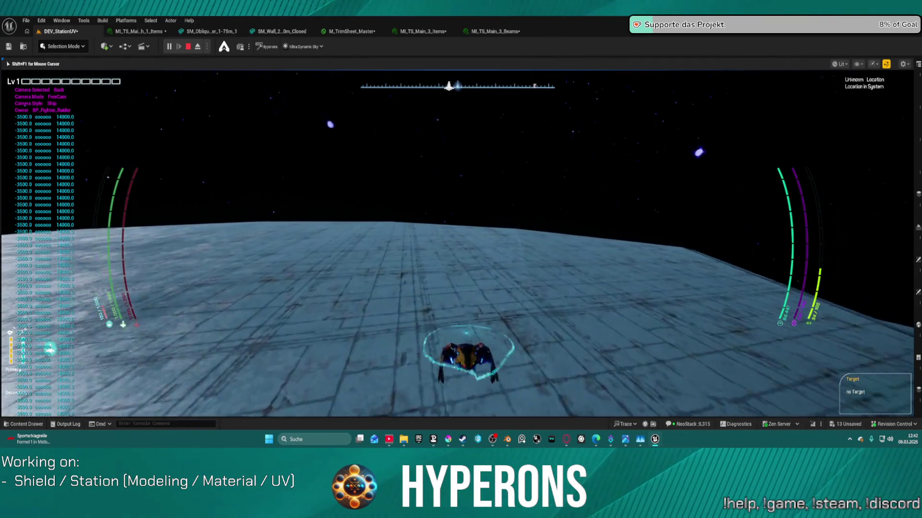
{"action": "key", "text": "w"}
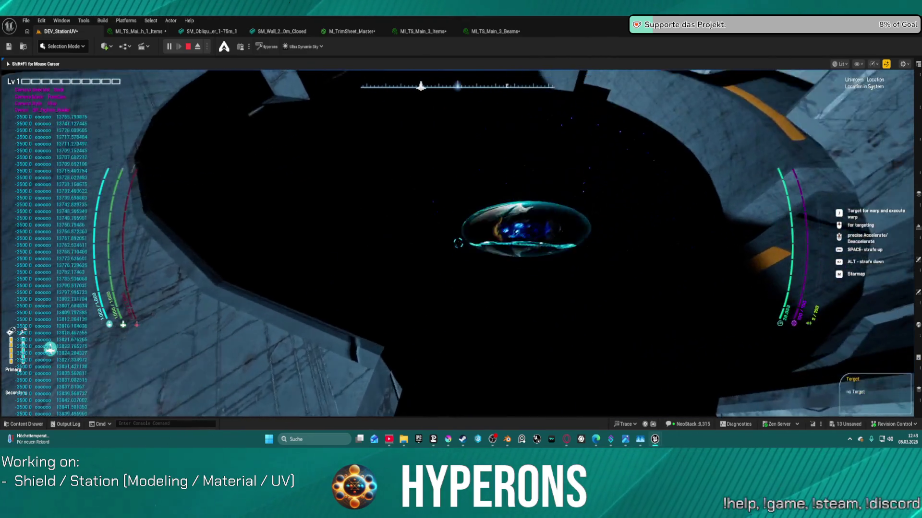
{"action": "key", "text": "Escape"}
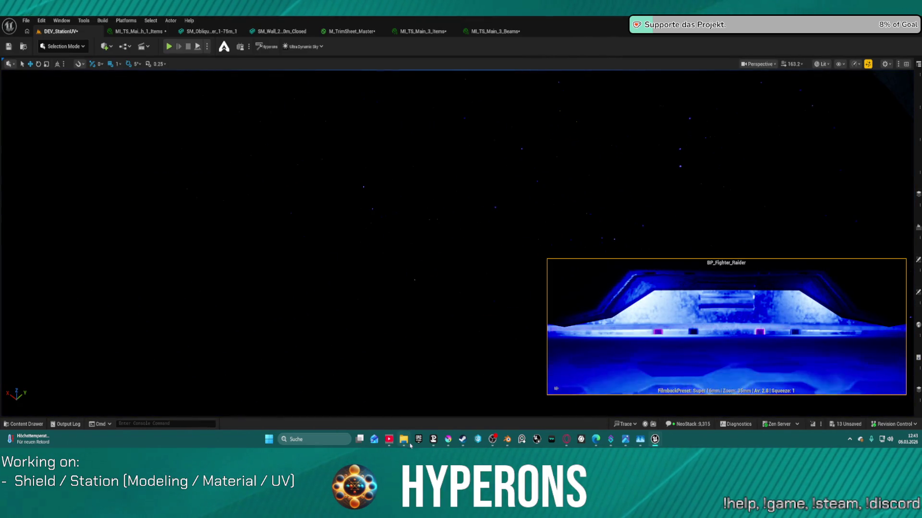
{"action": "mouse_move", "coordinate": [403, 439]}
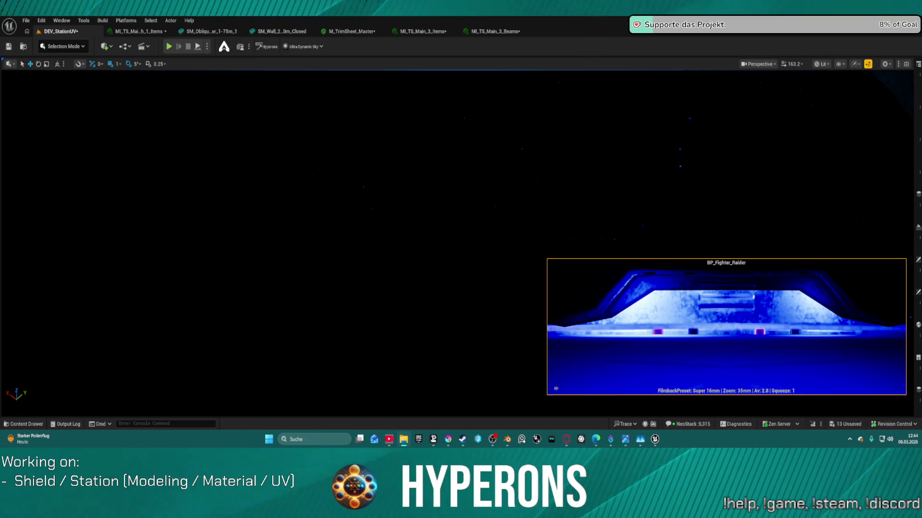
{"action": "left_click", "coordinate": [436, 17]}
Open the Fighter folder and then Corsair in Explorer, and switch to Blender.
{"action": "scroll", "coordinate": [422, 230], "scroll_direction": "down", "scroll_amount": 1}
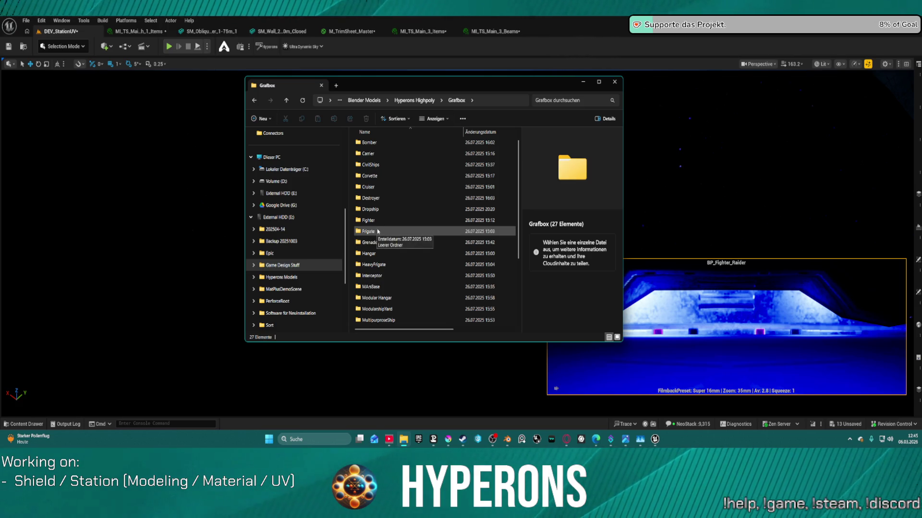
{"action": "left_click", "coordinate": [379, 231]}
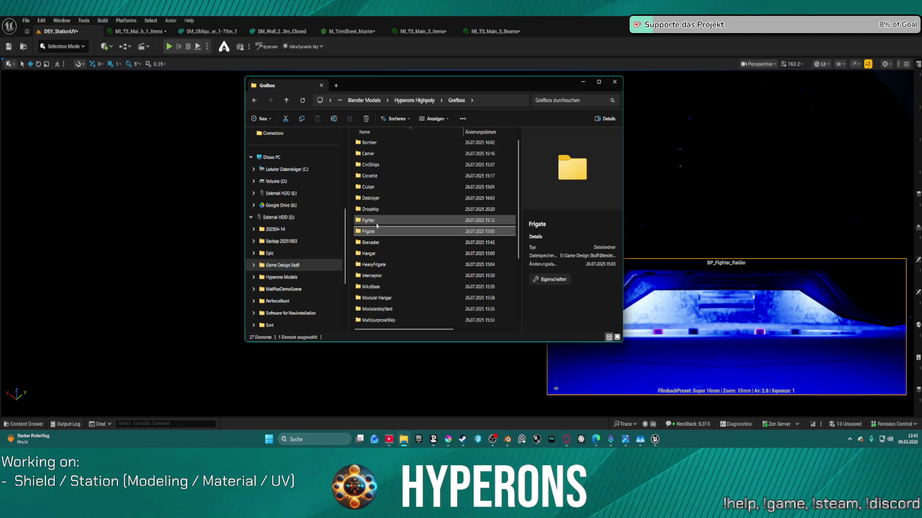
{"action": "double_click", "coordinate": [377, 222]}
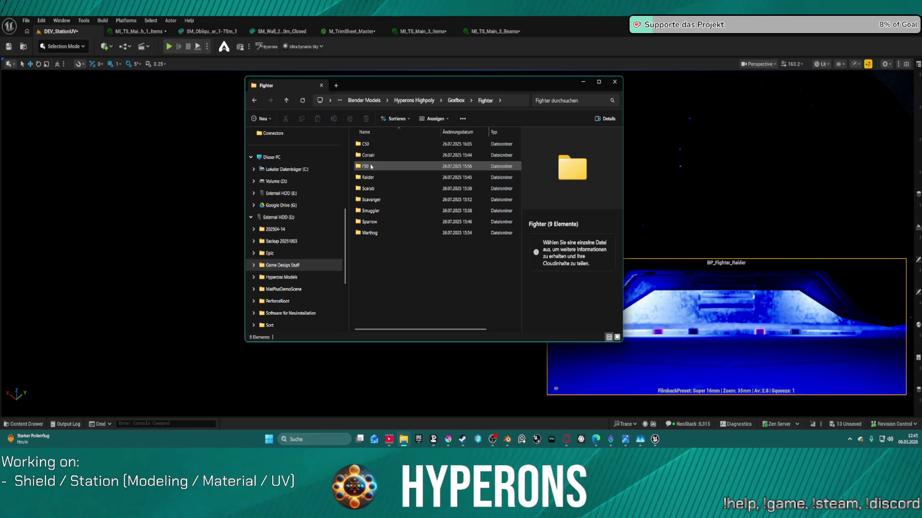
{"action": "left_click", "coordinate": [368, 156]}
{"action": "double_click", "coordinate": [368, 156]}
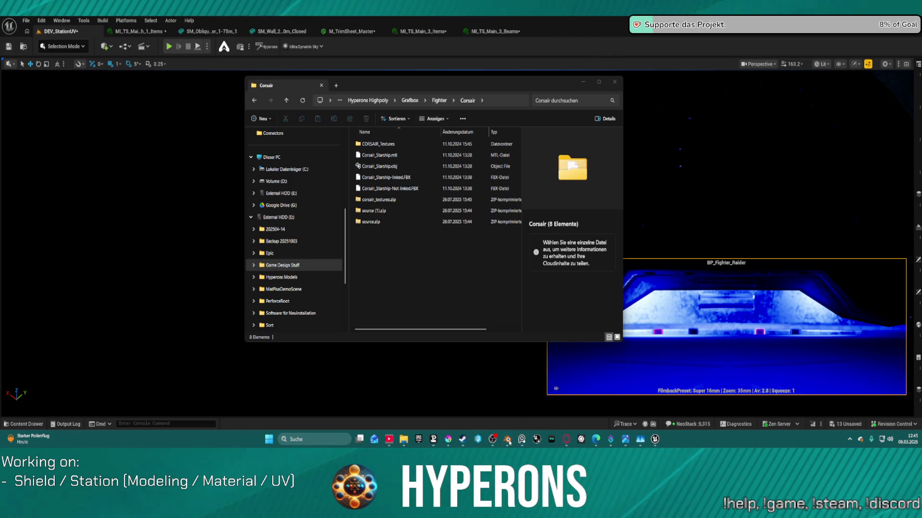
{"action": "left_click", "coordinate": [510, 439]}
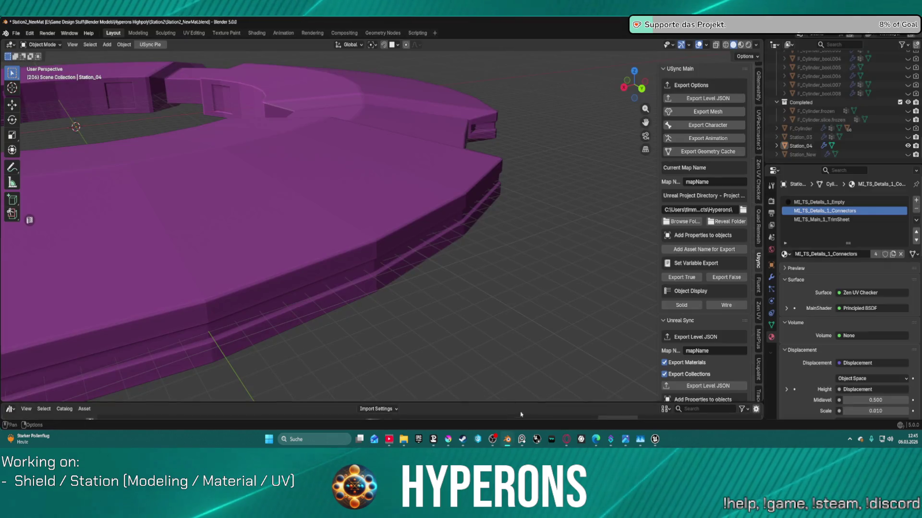
Drag Corsair_Starship-Not linked.FBX from Explorer into the Blender viewport to get the FBX import settings.
{"action": "scroll", "coordinate": [435, 130], "scroll_direction": "down", "scroll_amount": 6}
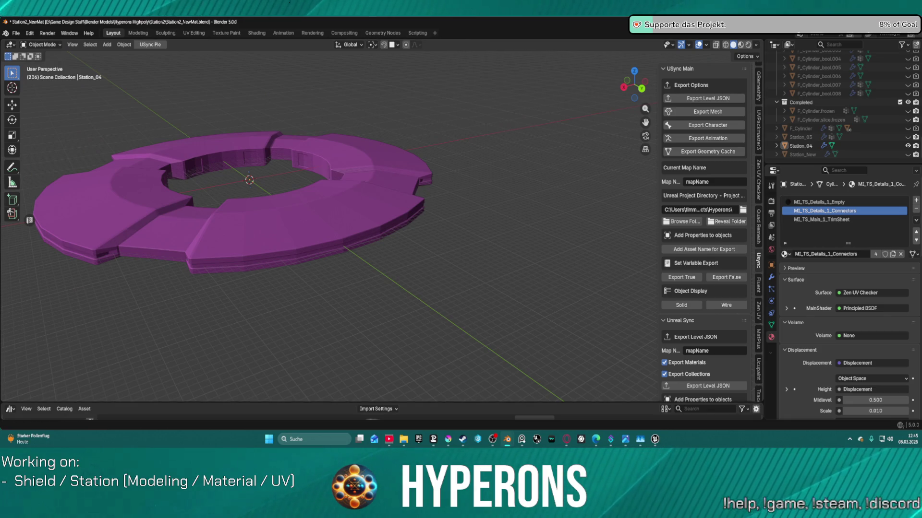
{"action": "left_click", "coordinate": [403, 439]}
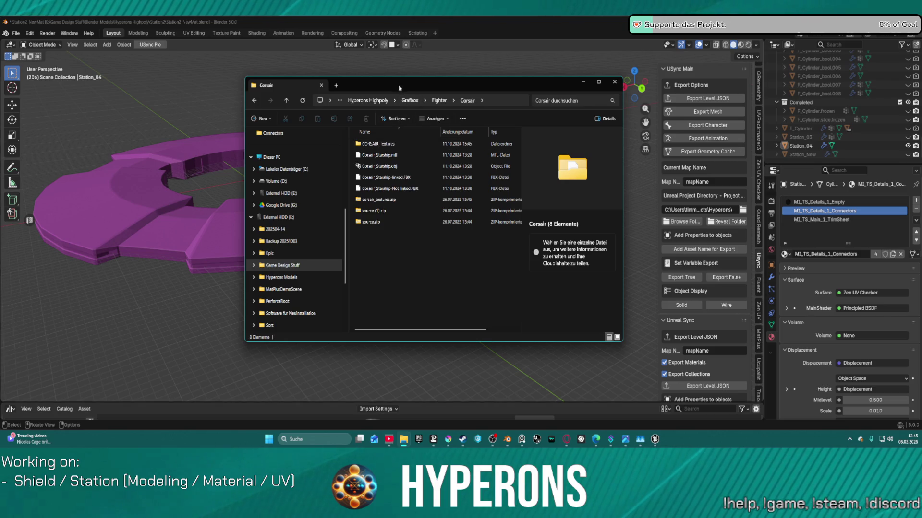
{"action": "left_click_drag", "start_coordinate": [399, 87], "coordinate": [404, 0]}
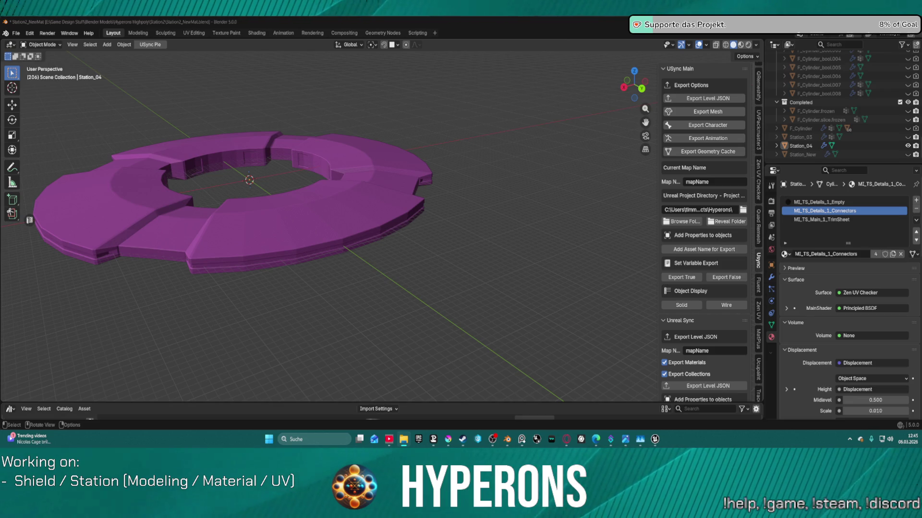
{"action": "left_click_drag", "start_coordinate": [403, 0], "coordinate": [522, 328]}
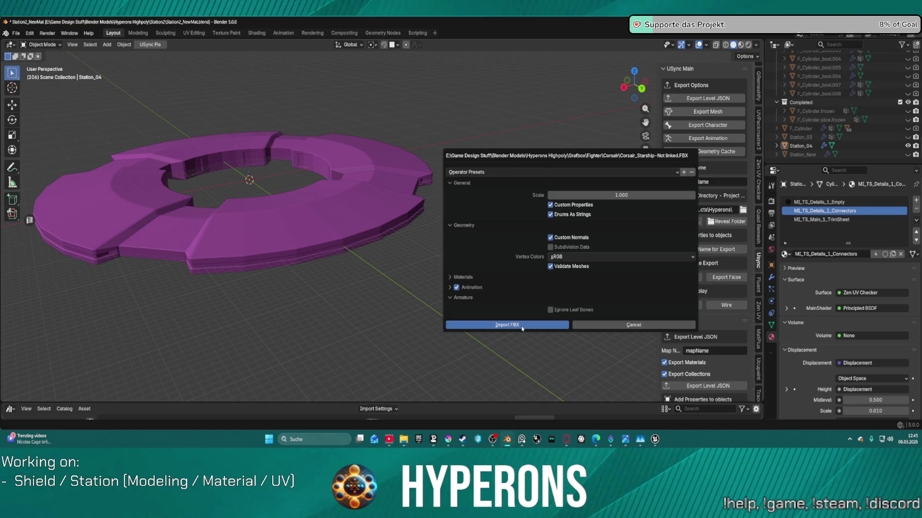
Import the Corsair starship and inspect it against the station ring, toggling into Edit Mode and back.
{"action": "left_click", "coordinate": [522, 329]}
{"action": "scroll", "coordinate": [214, 151], "scroll_direction": "up", "scroll_amount": 5}
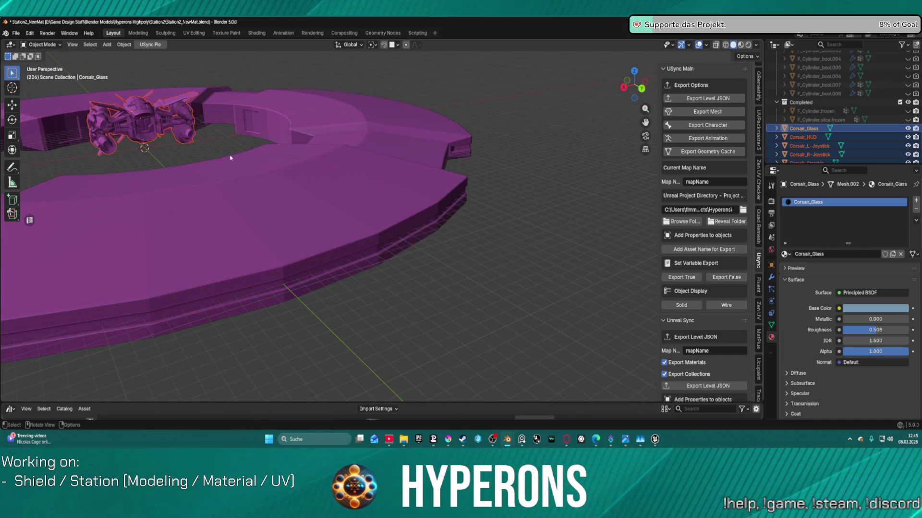
{"action": "right_click", "coordinate": [215, 144]}
{"action": "key", "text": "KP_Decimal"}
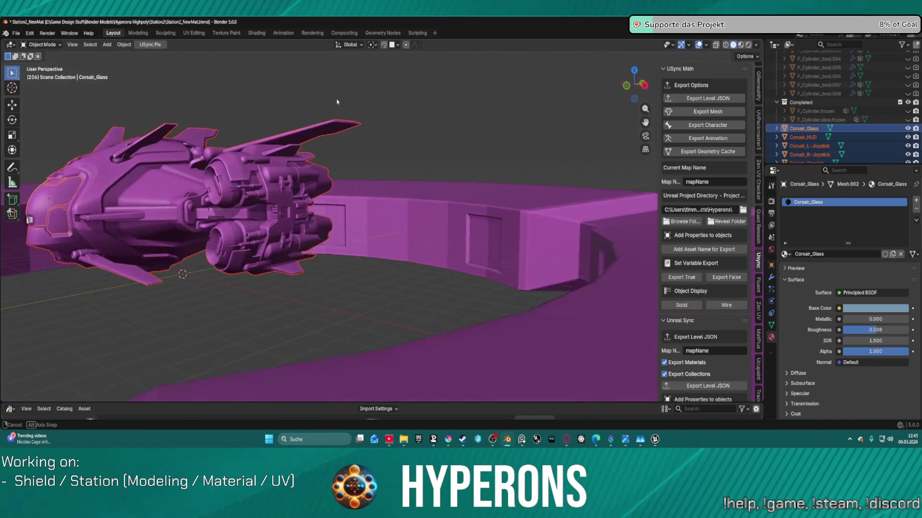
{"action": "left_click_drag", "start_coordinate": [356, 105], "coordinate": [325, 192]}
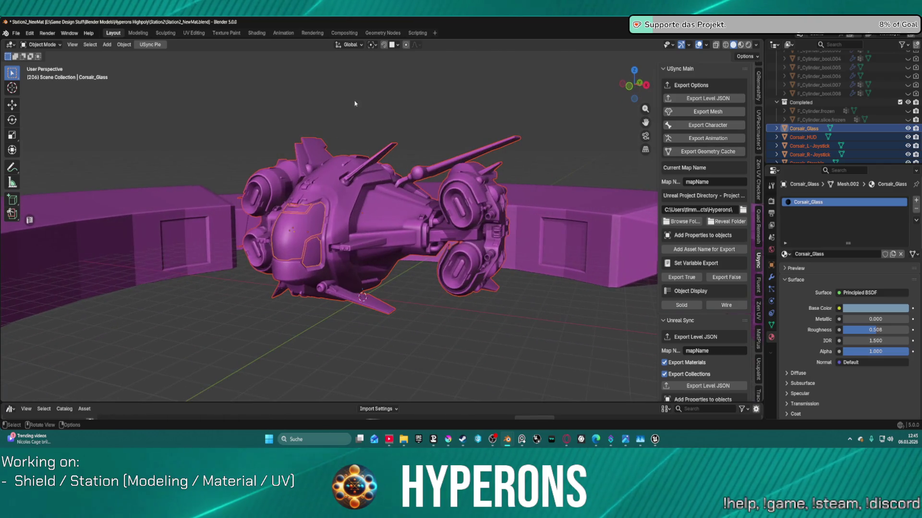
{"action": "scroll", "coordinate": [324, 191], "scroll_direction": "up", "scroll_amount": 3}
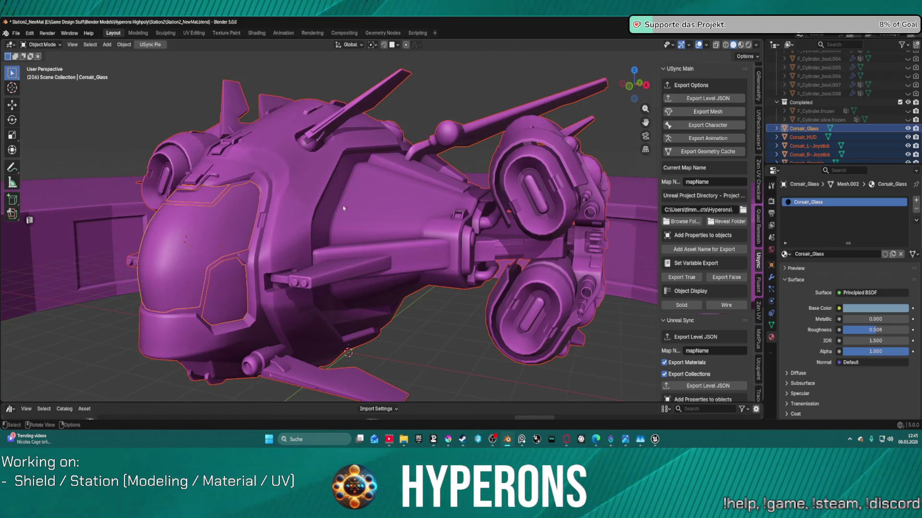
{"action": "scroll", "coordinate": [343, 208], "scroll_direction": "down", "scroll_amount": 4}
{"action": "key", "text": "ctrl+Tab"}
{"action": "left_click", "coordinate": [414, 214]}
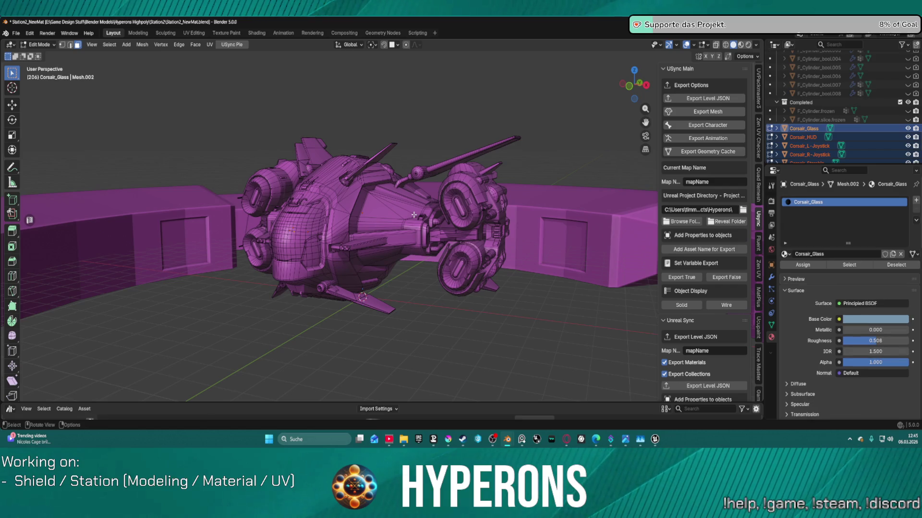
{"action": "mouse_move", "coordinate": [417, 214]}
{"action": "left_mouse_down"}
{"action": "mouse_move", "coordinate": [442, 217]}
{"action": "mouse_move", "coordinate": [422, 208]}
{"action": "mouse_move", "coordinate": [336, 224]}
{"action": "mouse_move", "coordinate": [394, 220]}
{"action": "mouse_move", "coordinate": [251, 233]}
{"action": "left_mouse_up"}
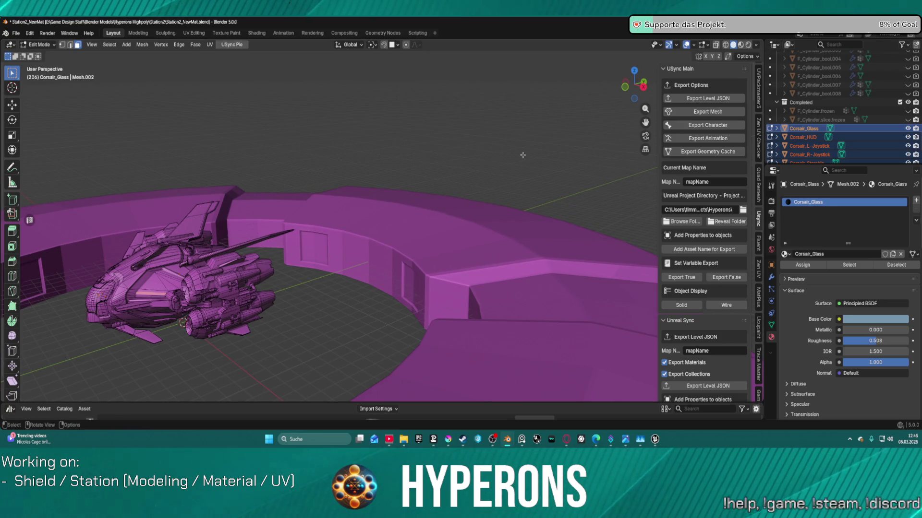
{"action": "key", "text": "Tab"}
Delete the Corsair ship body, then the leftover Corsair_HUD and joystick objects.
{"action": "key", "text": "Delete"}
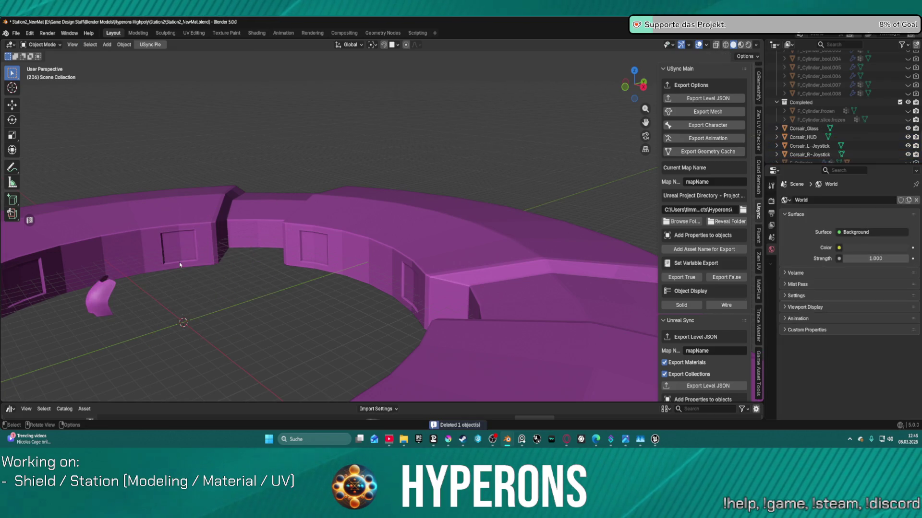
{"action": "scroll", "coordinate": [107, 301], "scroll_direction": "down", "scroll_amount": 4}
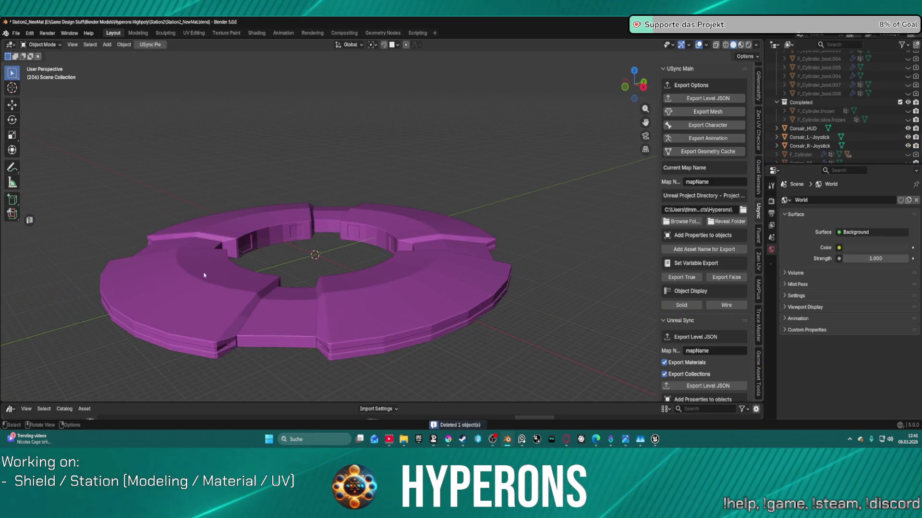
{"action": "scroll", "coordinate": [107, 301], "scroll_direction": "up", "scroll_amount": 3}
{"action": "left_click", "coordinate": [788, 146]}
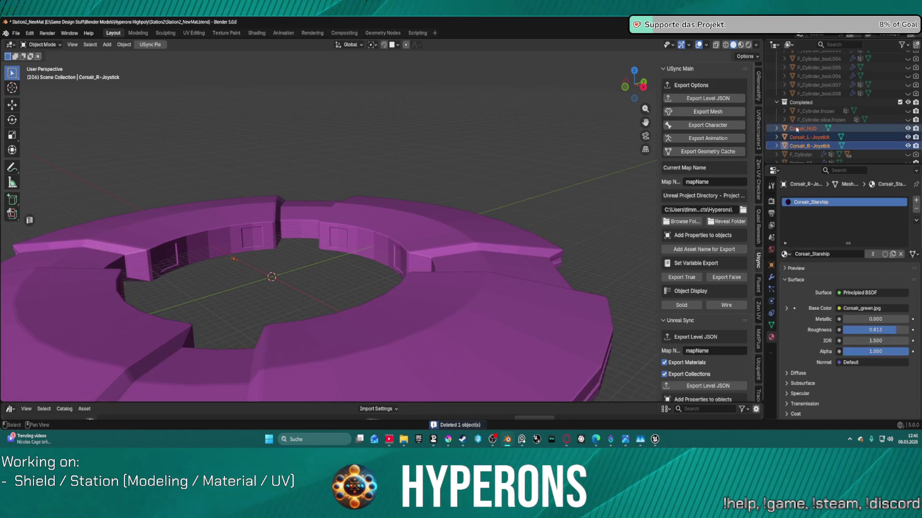
{"action": "left_click", "coordinate": [802, 128], "text": "shift"}
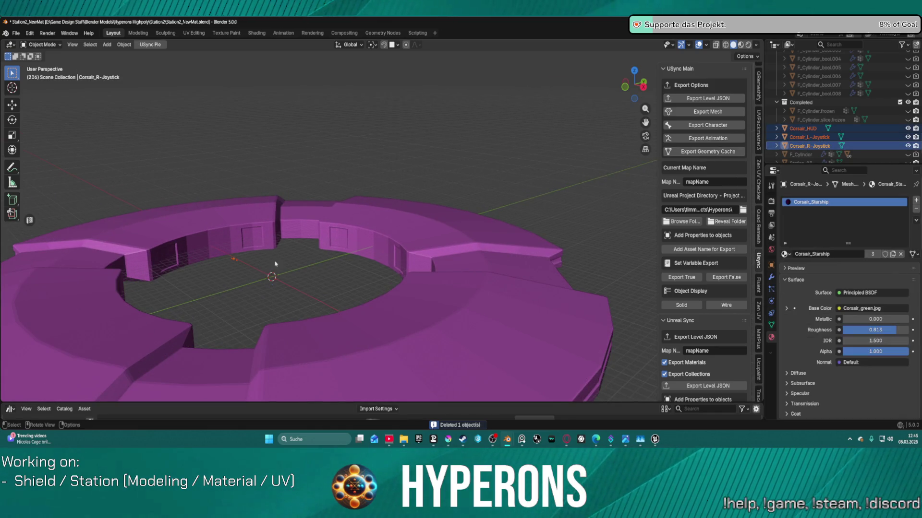
{"action": "key", "text": "Delete"}
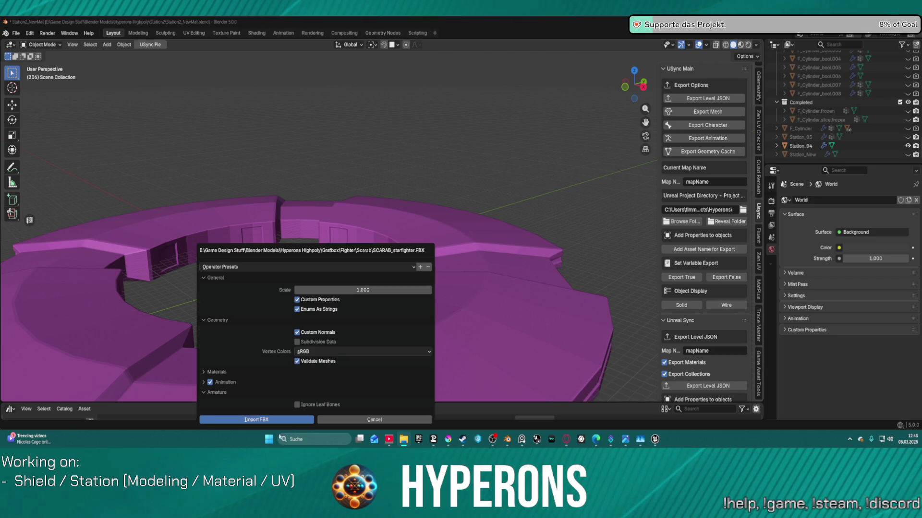
Import the SCARAB starfighter and zoom in and out to compare its size with the ring.
{"action": "left_click", "coordinate": [274, 424]}
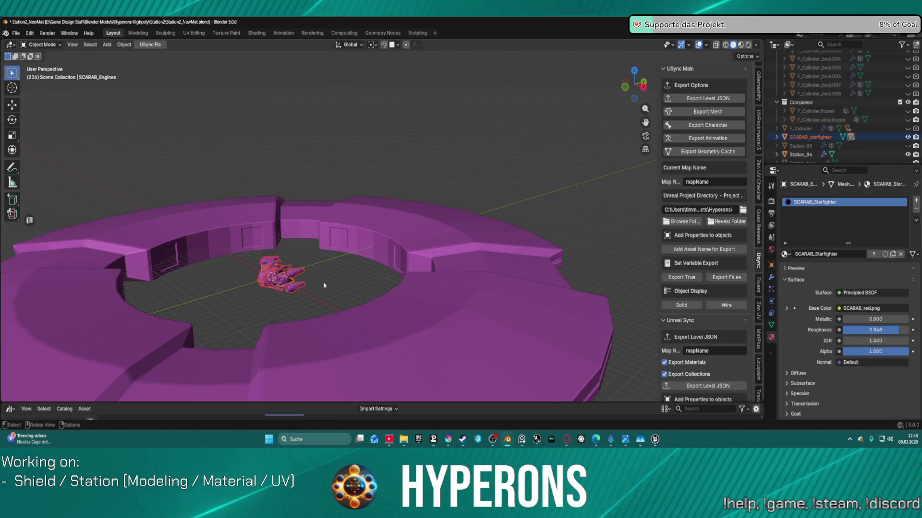
{"action": "scroll", "coordinate": [277, 294], "scroll_direction": "up", "scroll_amount": 4}
{"action": "scroll", "coordinate": [276, 294], "scroll_direction": "down", "scroll_amount": 3}
{"action": "scroll", "coordinate": [288, 269], "scroll_direction": "up", "scroll_amount": 6}
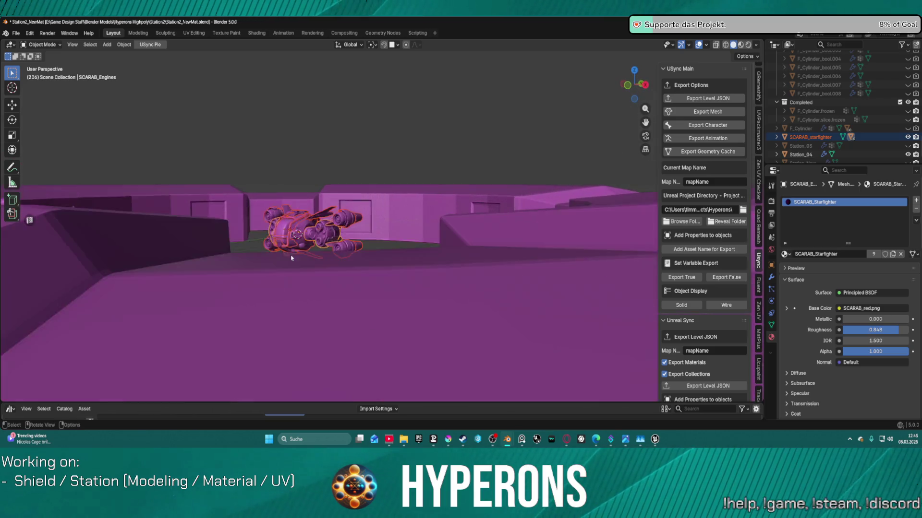
Delete the SCARAB starfighter and drag in SMG-Starcraft_Linked.FBX for import at scale 1.000.
{"action": "scroll", "coordinate": [298, 248], "scroll_direction": "up", "scroll_amount": 5}
{"action": "scroll", "coordinate": [394, 269], "scroll_direction": "down", "scroll_amount": 3}
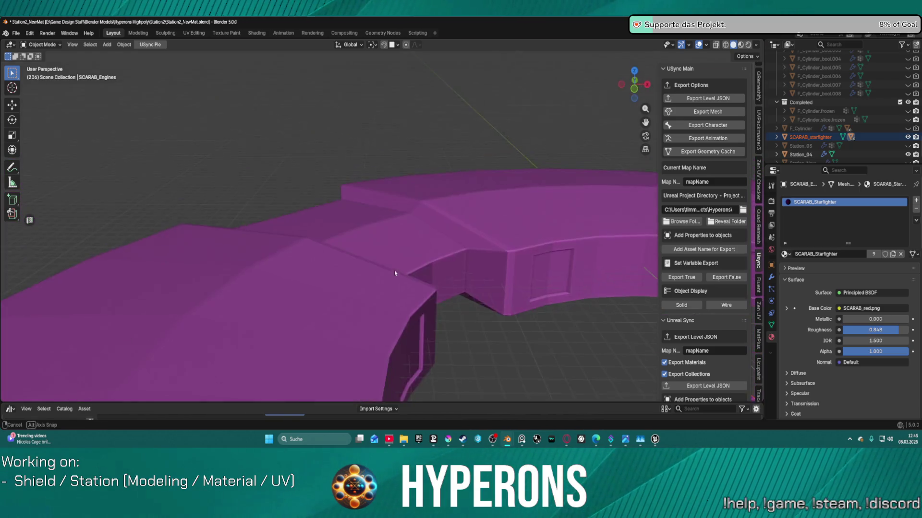
{"action": "scroll", "coordinate": [440, 263], "scroll_direction": "down", "scroll_amount": 5}
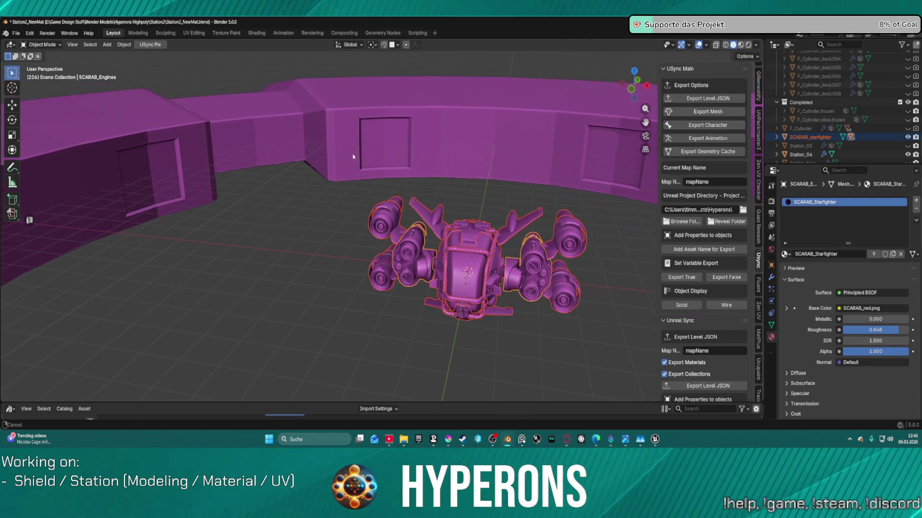
{"action": "scroll", "coordinate": [433, 228], "scroll_direction": "down", "scroll_amount": 2}
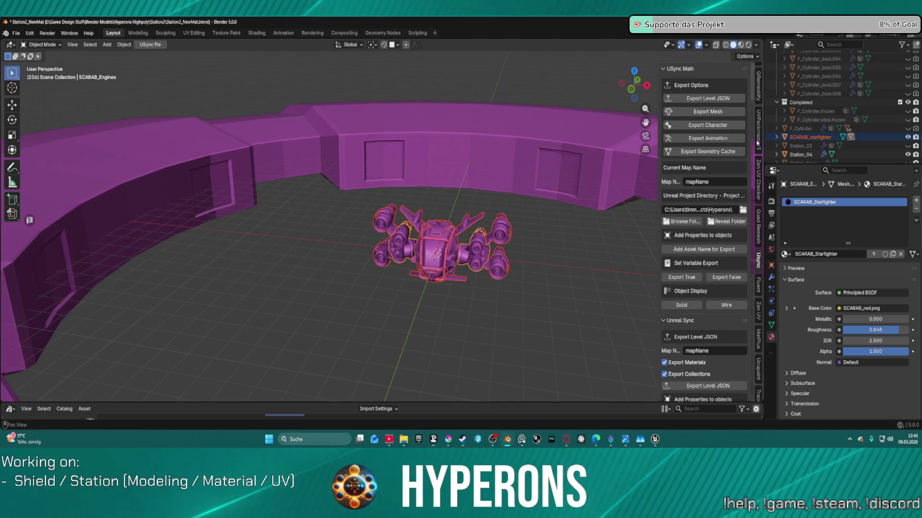
{"action": "key", "text": "Delete"}
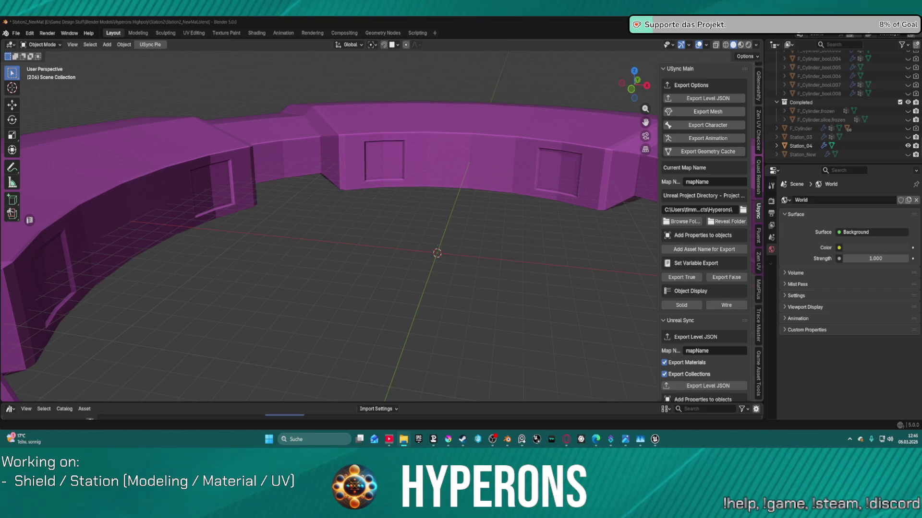
{"action": "left_click_drag", "start_coordinate": [921, 288], "coordinate": [411, 415]}
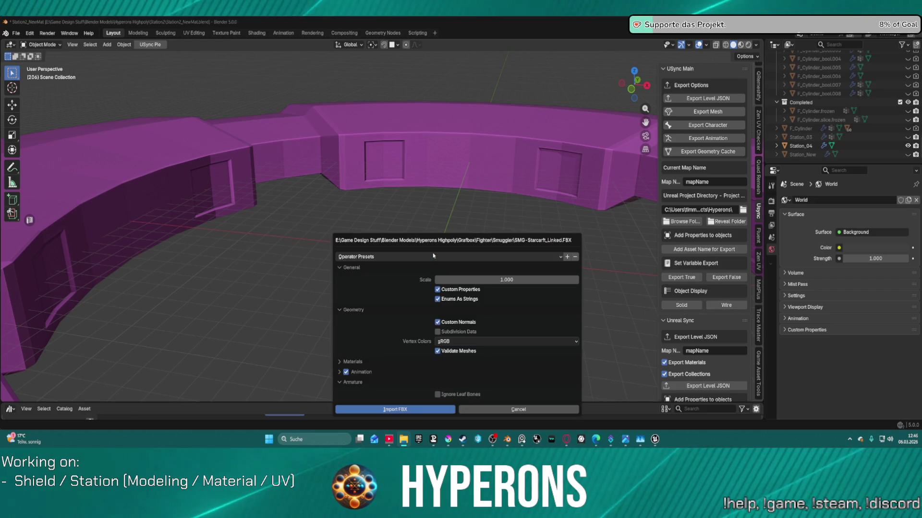
Import the SMG-Starcraft fighter, orbit around it against the ring, then delete it.
{"action": "left_click", "coordinate": [410, 410]}
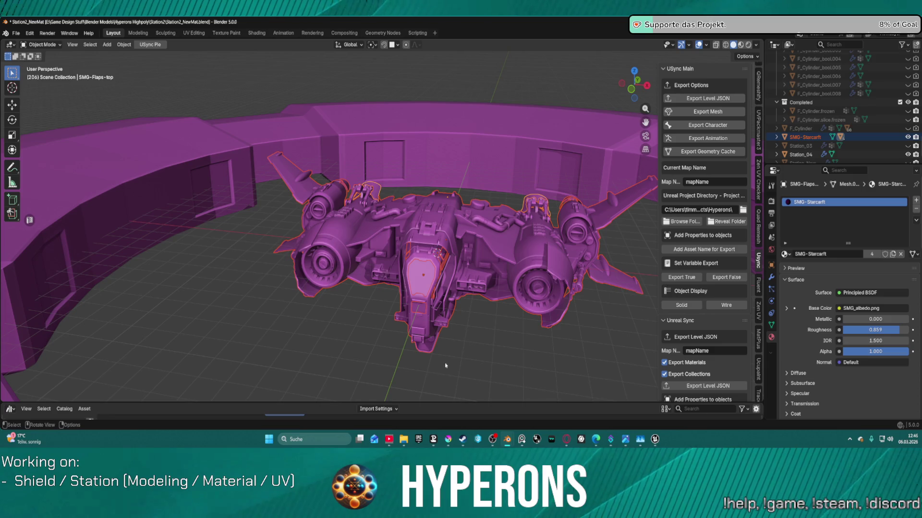
{"action": "mouse_move", "coordinate": [511, 309]}
{"action": "left_mouse_down"}
{"action": "mouse_move", "coordinate": [529, 293]}
{"action": "mouse_move", "coordinate": [515, 315]}
{"action": "left_mouse_up"}
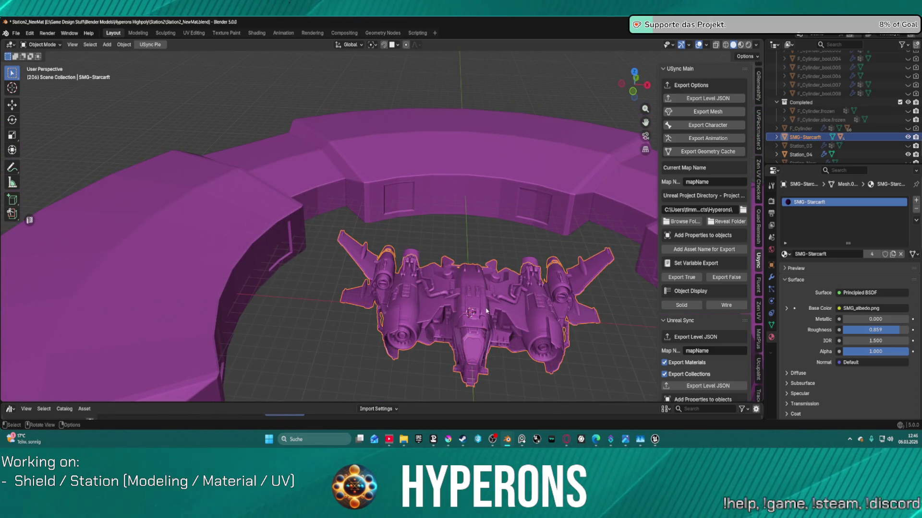
{"action": "key", "text": "Delete"}
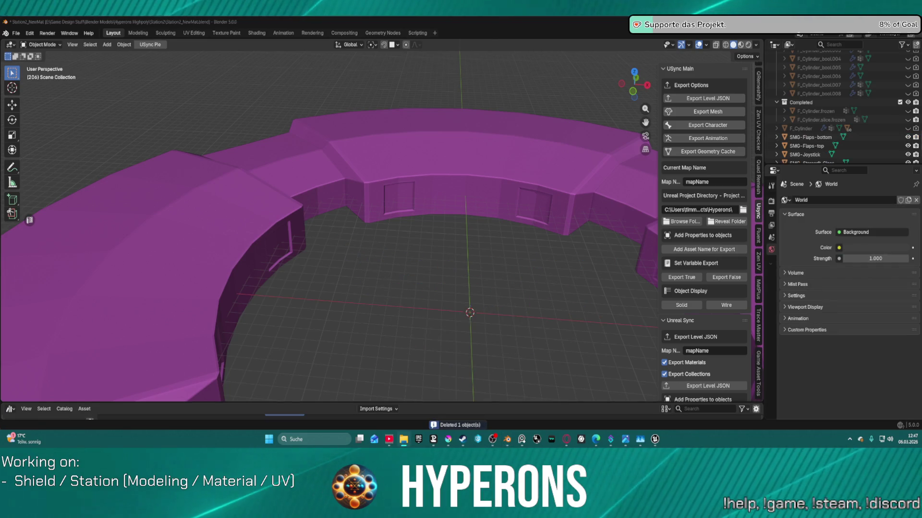
Import sparrow_fighter.FBX, view it from underneath, delete it, then load Warthog_Fighter.FBX.
{"action": "left_click_drag", "start_coordinate": [488, 301], "coordinate": [481, 312]}
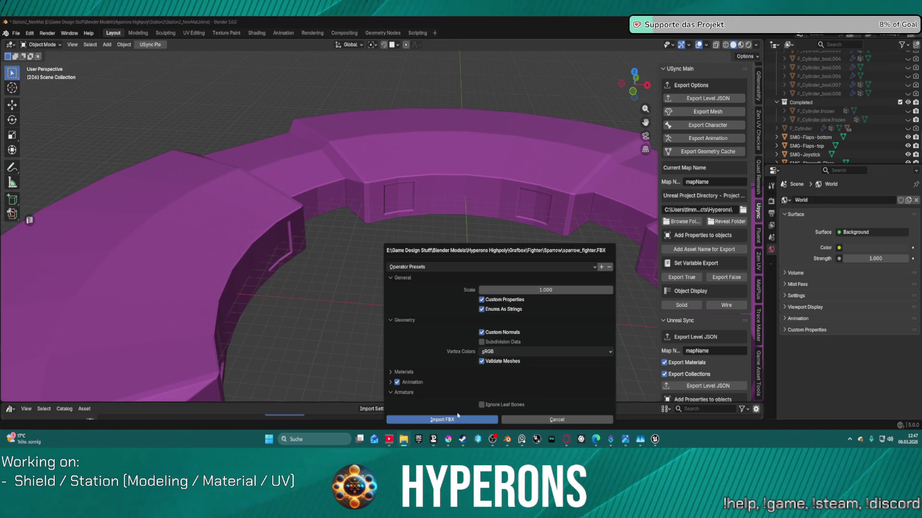
{"action": "left_click", "coordinate": [458, 417]}
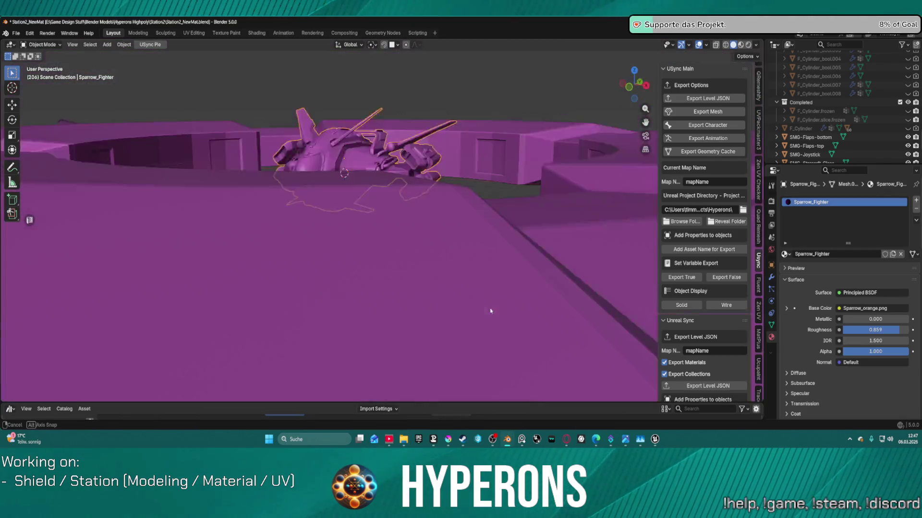
{"action": "mouse_move", "coordinate": [490, 311]}
{"action": "left_mouse_down"}
{"action": "mouse_move", "coordinate": [504, 291]}
{"action": "mouse_move", "coordinate": [499, 336]}
{"action": "left_mouse_up"}
{"action": "key", "text": "Delete"}
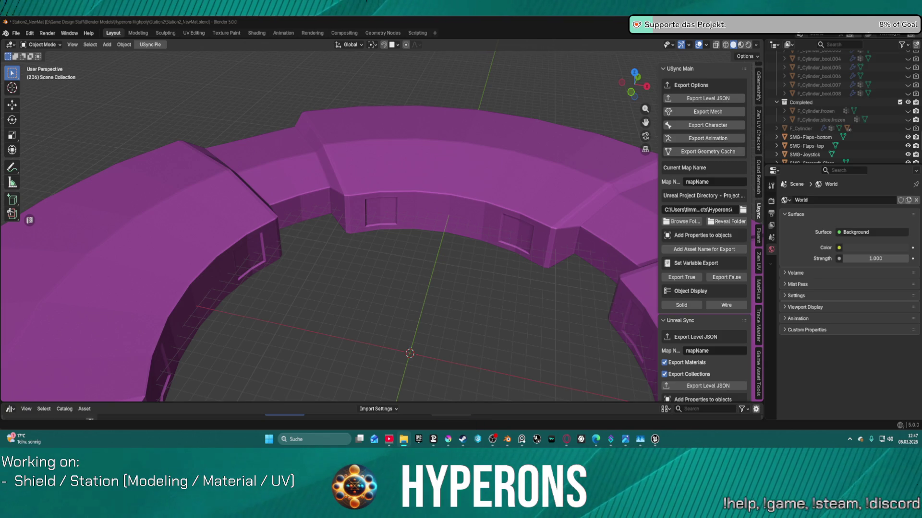
{"action": "left_click", "coordinate": [400, 419]}
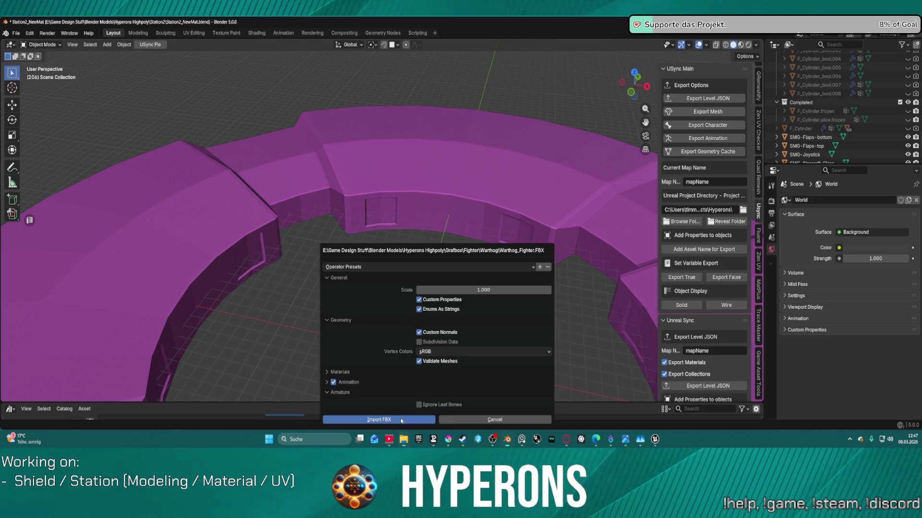
Check the Warthog against the ring from a low angle, delete its 5 objects, and load Heavy Frigate_Linked.FBX.
{"action": "scroll", "coordinate": [380, 254], "scroll_direction": "down", "scroll_amount": 5}
{"action": "mouse_move", "coordinate": [370, 250]}
{"action": "left_mouse_down"}
{"action": "mouse_move", "coordinate": [397, 266]}
{"action": "mouse_move", "coordinate": [387, 214]}
{"action": "mouse_move", "coordinate": [388, 232]}
{"action": "mouse_move", "coordinate": [527, 302]}
{"action": "left_mouse_up"}
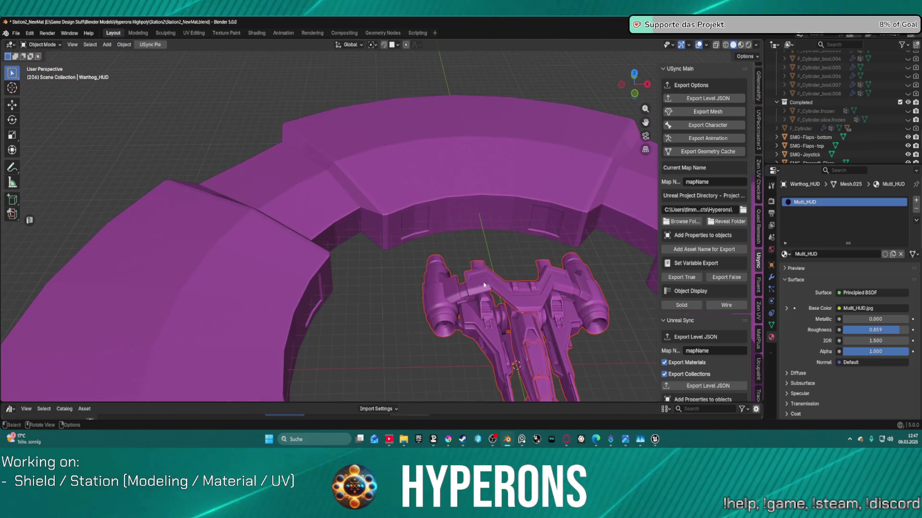
{"action": "key", "text": "Delete"}
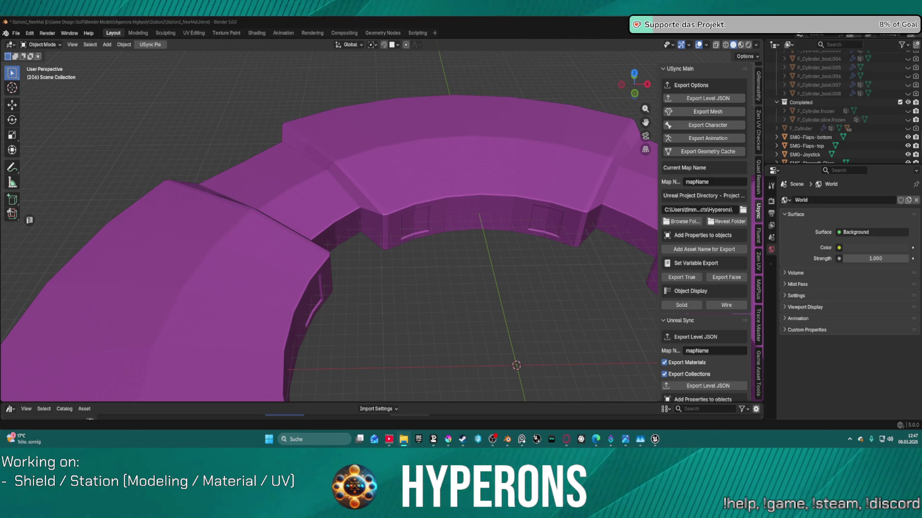
{"action": "left_click_drag", "start_coordinate": [508, 243], "coordinate": [511, 330]}
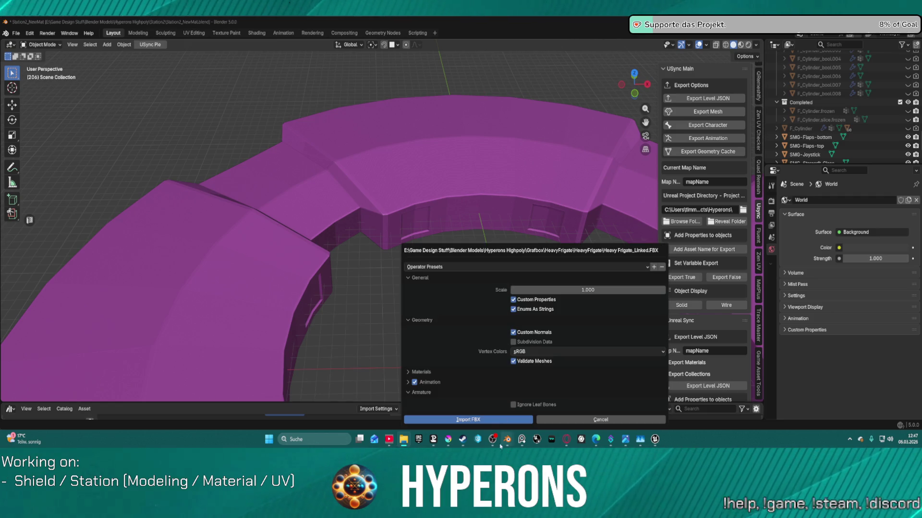
Import the heavy frigate, view it from the side for scale, then delete all its parts.
{"action": "left_click", "coordinate": [482, 422]}
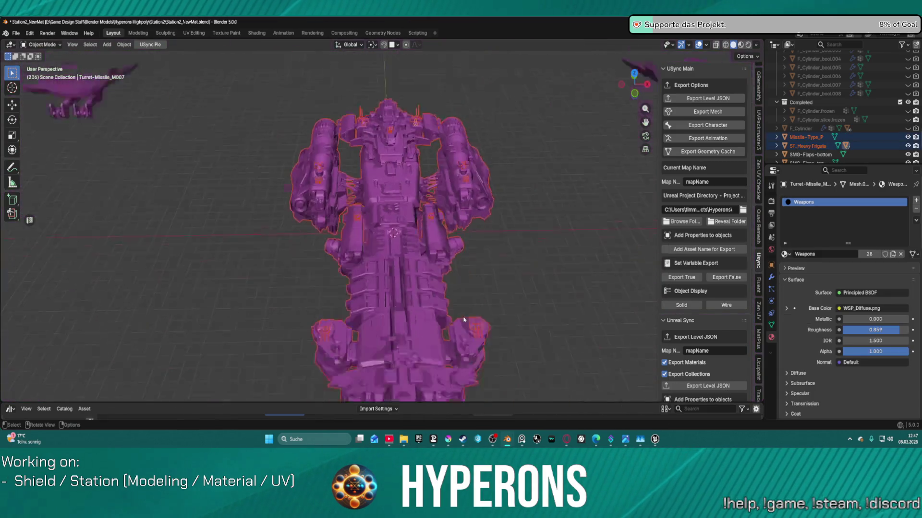
{"action": "mouse_move", "coordinate": [453, 291]}
{"action": "left_mouse_down"}
{"action": "mouse_move", "coordinate": [405, 277]}
{"action": "mouse_move", "coordinate": [418, 262]}
{"action": "mouse_move", "coordinate": [640, 259]}
{"action": "mouse_move", "coordinate": [585, 243]}
{"action": "mouse_move", "coordinate": [484, 258]}
{"action": "mouse_move", "coordinate": [414, 282]}
{"action": "left_mouse_up"}
{"action": "scroll", "coordinate": [390, 263], "scroll_direction": "up", "scroll_amount": 3}
{"action": "scroll", "coordinate": [414, 282], "scroll_direction": "down", "scroll_amount": 3}
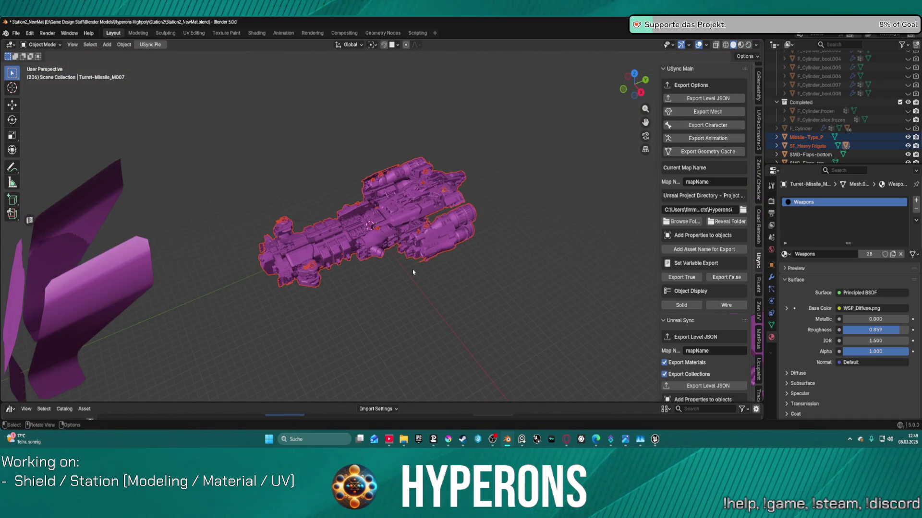
{"action": "key", "text": "Delete"}
Delete the stray shield piece and the leftover SMG-Starcraft HUD parts, leaving the viewport empty.
{"action": "left_click_drag", "start_coordinate": [378, 234], "coordinate": [288, 236]}
{"action": "left_click", "coordinate": [176, 269]}
{"action": "key", "text": "Delete"}
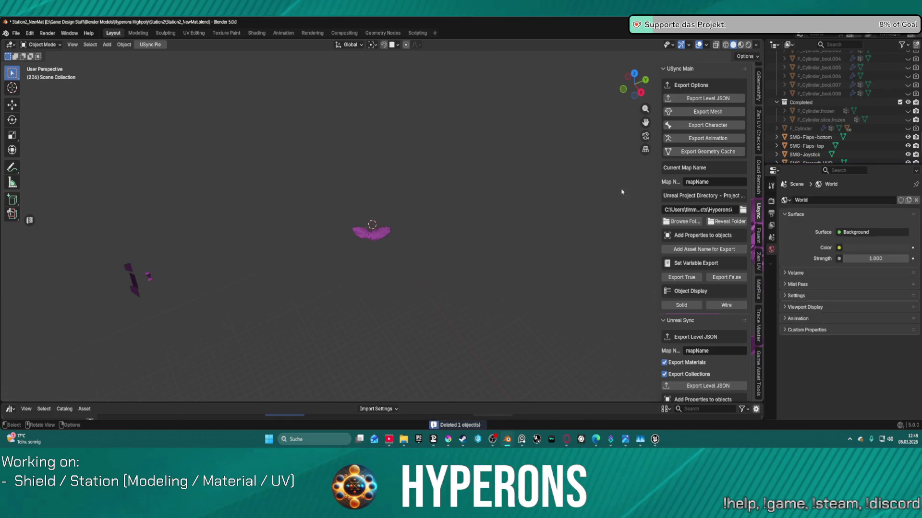
{"action": "scroll", "coordinate": [805, 130], "scroll_direction": "down", "scroll_amount": 2}
{"action": "left_click", "coordinate": [804, 129]}
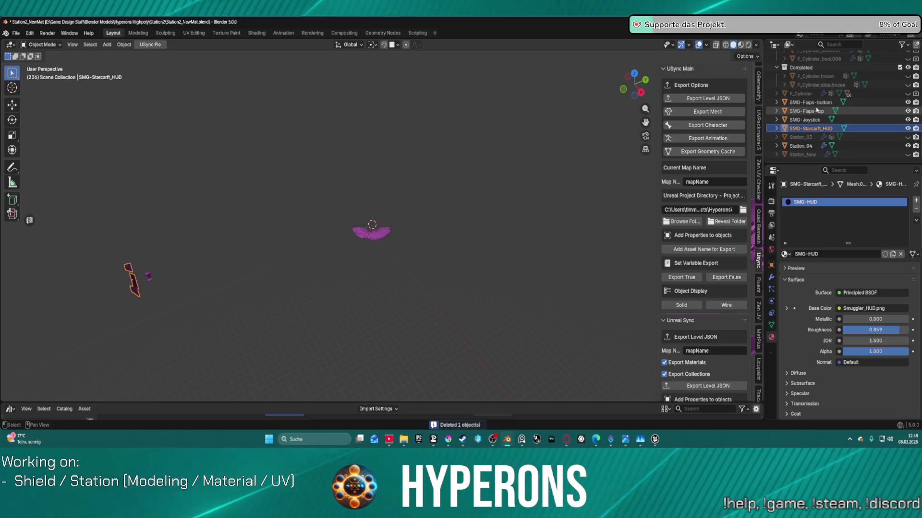
{"action": "left_click", "coordinate": [806, 102], "text": "ctrl"}
{"action": "key", "text": "Delete"}
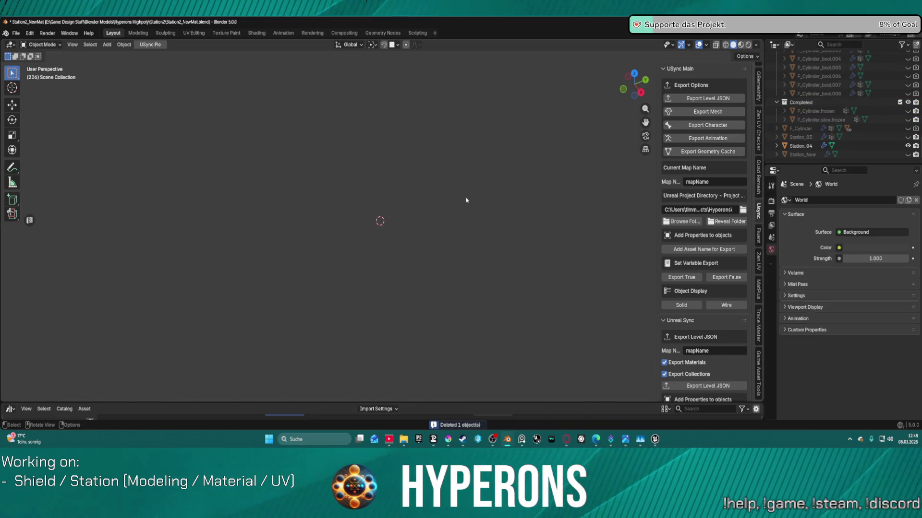
{"action": "scroll", "coordinate": [438, 200], "scroll_direction": "up", "scroll_amount": 5}
{"action": "scroll", "coordinate": [437, 200], "scroll_direction": "up", "scroll_amount": 5}
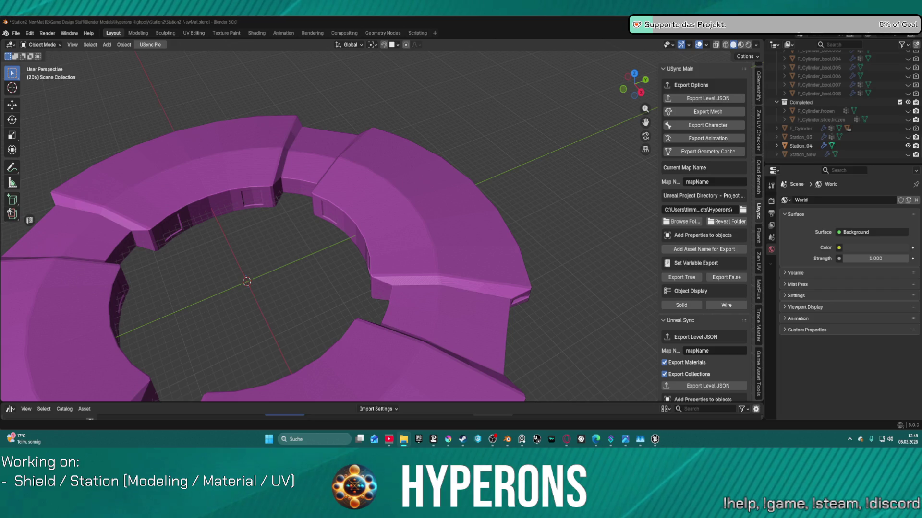
{"action": "scroll", "coordinate": [398, 196], "scroll_direction": "down", "scroll_amount": 5}
{"action": "scroll", "coordinate": [398, 199], "scroll_direction": "up", "scroll_amount": 8}
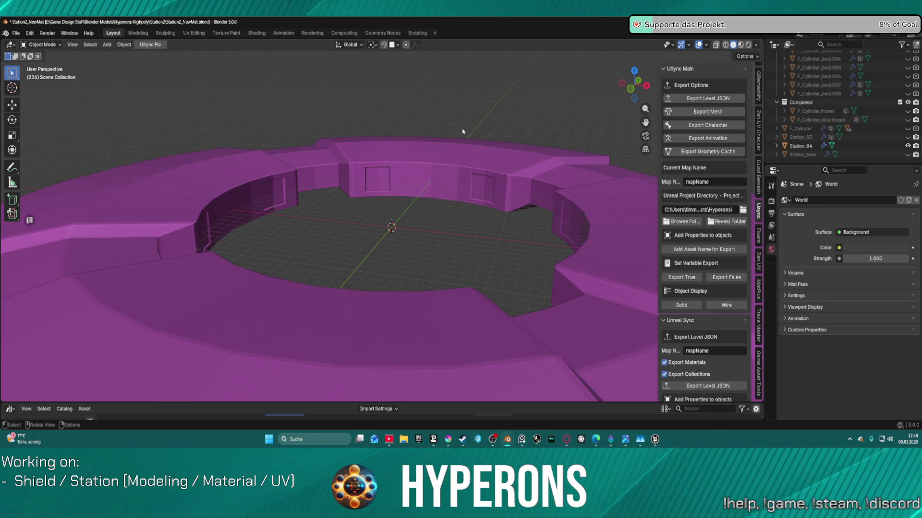
{"action": "scroll", "coordinate": [470, 269], "scroll_direction": "down", "scroll_amount": 3}
{"action": "scroll", "coordinate": [453, 268], "scroll_direction": "up", "scroll_amount": 6}
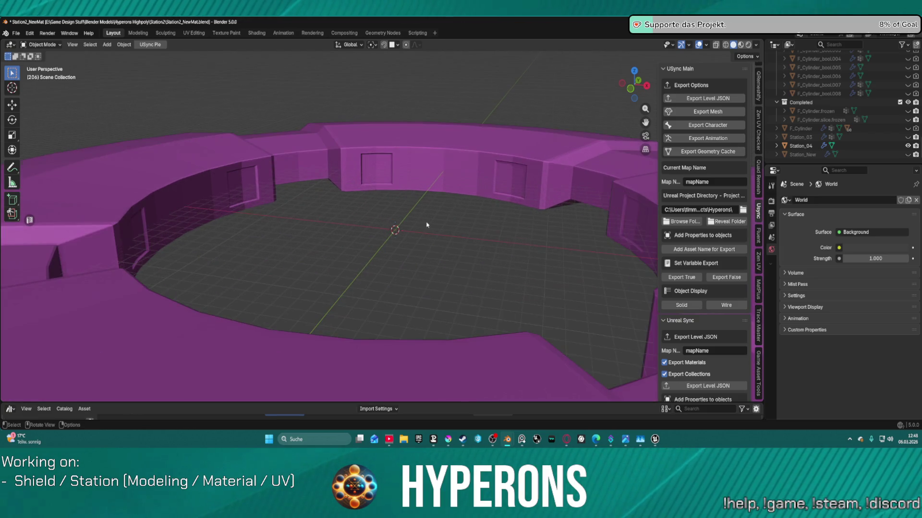
{"action": "left_click_drag", "start_coordinate": [460, 230], "coordinate": [434, 223]}
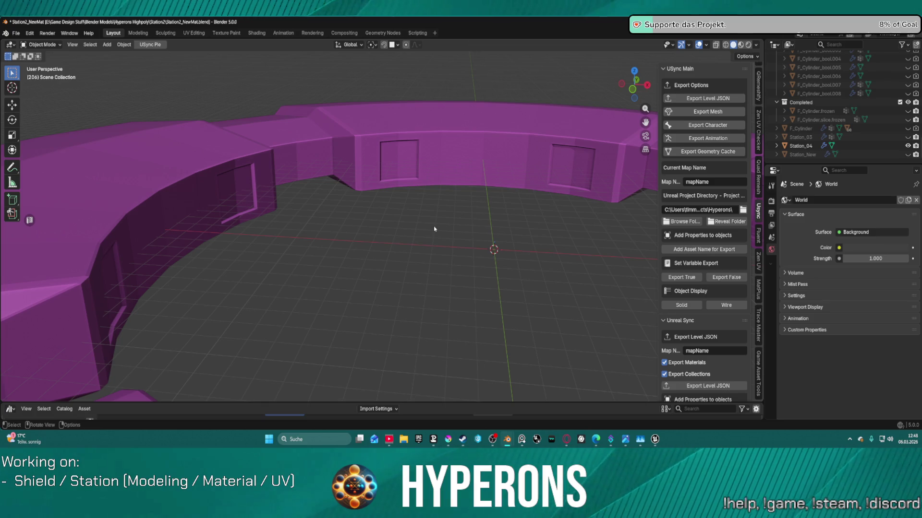
{"action": "scroll", "coordinate": [508, 200], "scroll_direction": "down", "scroll_amount": 5}
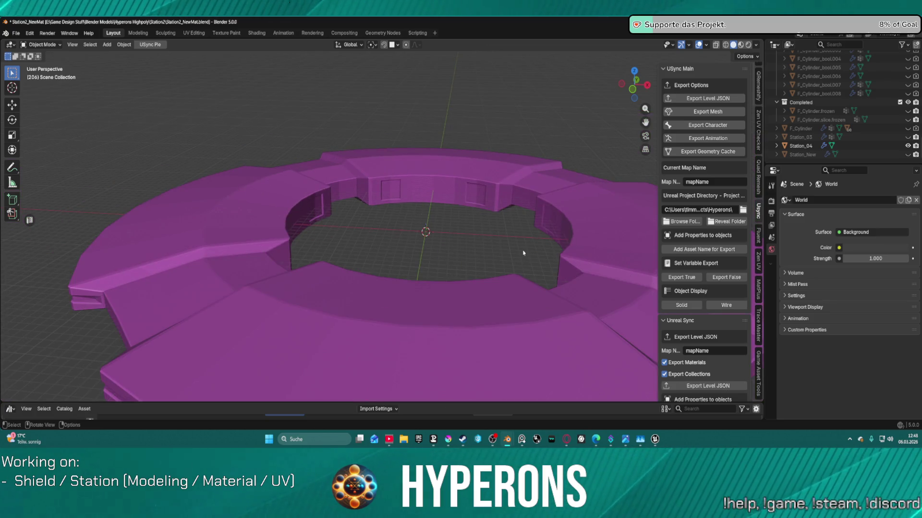
{"action": "left_click_drag", "start_coordinate": [514, 256], "coordinate": [523, 267]}
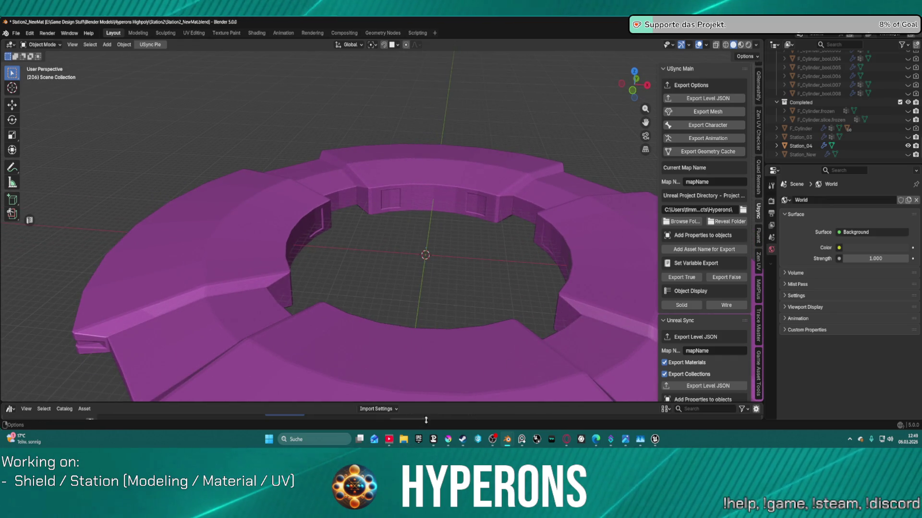
{"action": "mouse_move", "coordinate": [566, 441]}
{"action": "left_click", "coordinate": [602, 396]}
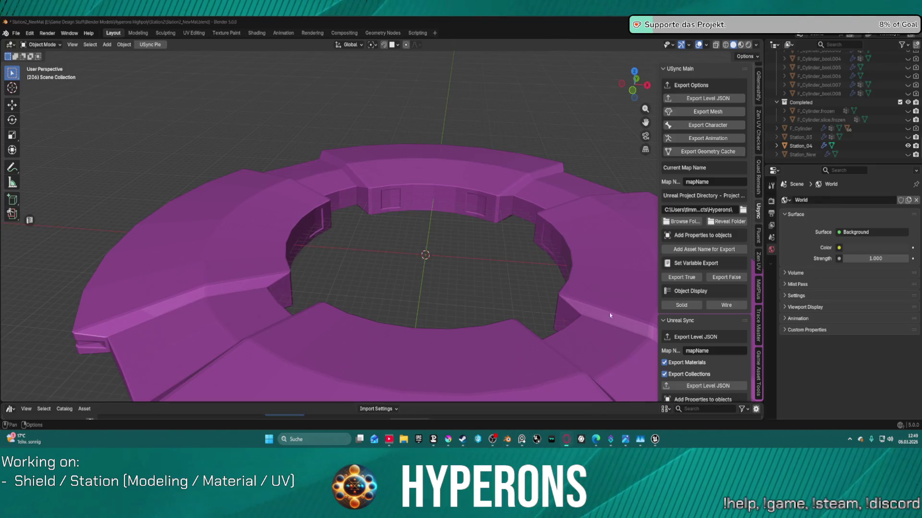
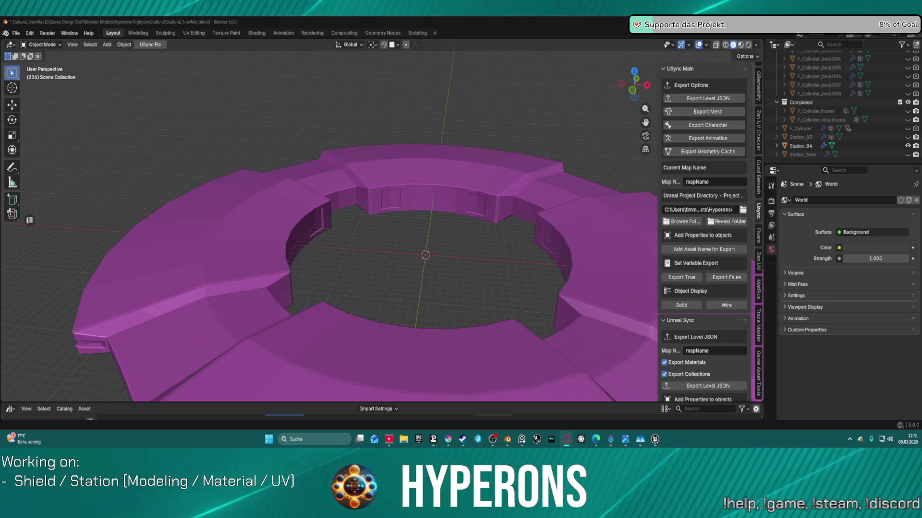
Orbit and zoom around the purple ring toward a top-down view.
{"action": "scroll", "coordinate": [442, 229], "scroll_direction": "down", "scroll_amount": 10}
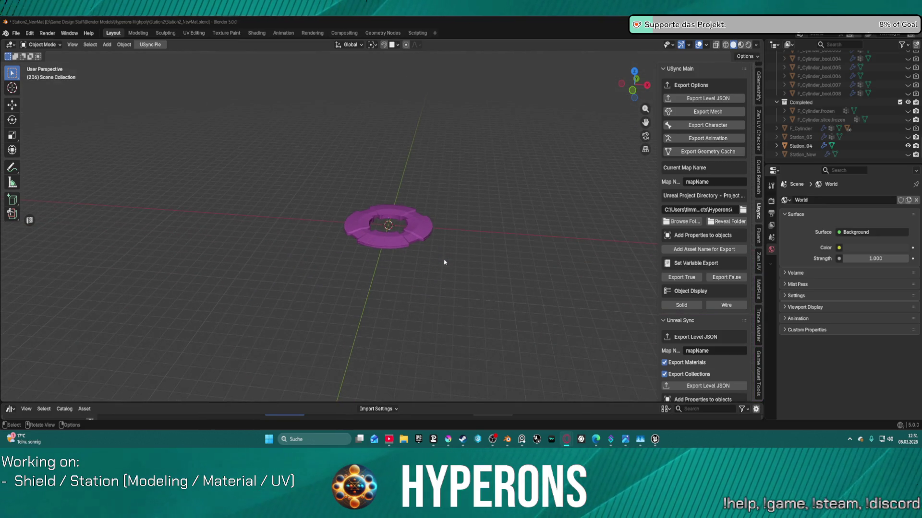
{"action": "mouse_move", "coordinate": [434, 216]}
{"action": "left_mouse_down"}
{"action": "mouse_move", "coordinate": [437, 261]}
{"action": "mouse_move", "coordinate": [432, 144]}
{"action": "mouse_move", "coordinate": [414, 297]}
{"action": "mouse_move", "coordinate": [333, 240]}
{"action": "left_mouse_up"}
{"action": "scroll", "coordinate": [338, 218], "scroll_direction": "up", "scroll_amount": 3}
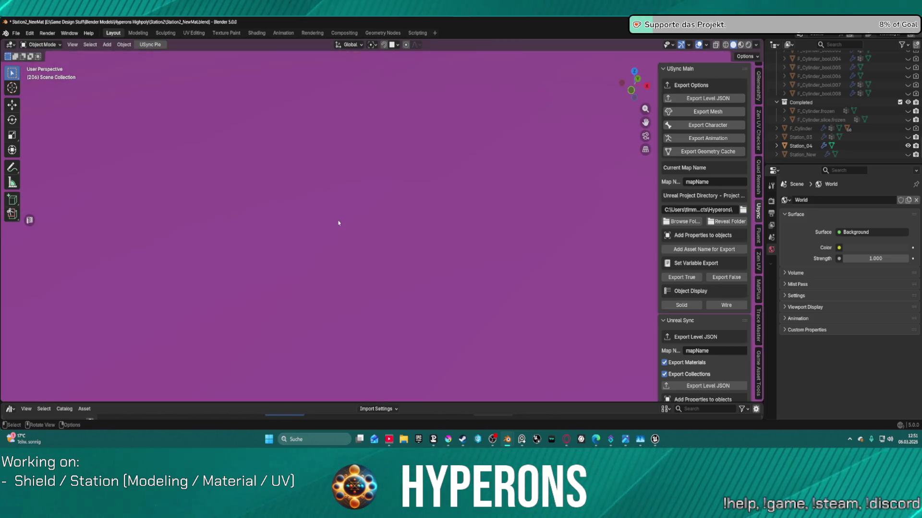
{"action": "scroll", "coordinate": [342, 219], "scroll_direction": "down", "scroll_amount": 1}
{"action": "scroll", "coordinate": [343, 220], "scroll_direction": "down", "scroll_amount": 3}
{"action": "mouse_move", "coordinate": [370, 209]}
{"action": "left_mouse_down"}
{"action": "mouse_move", "coordinate": [383, 230]}
{"action": "mouse_move", "coordinate": [432, 206]}
{"action": "mouse_move", "coordinate": [333, 178]}
{"action": "left_mouse_up"}
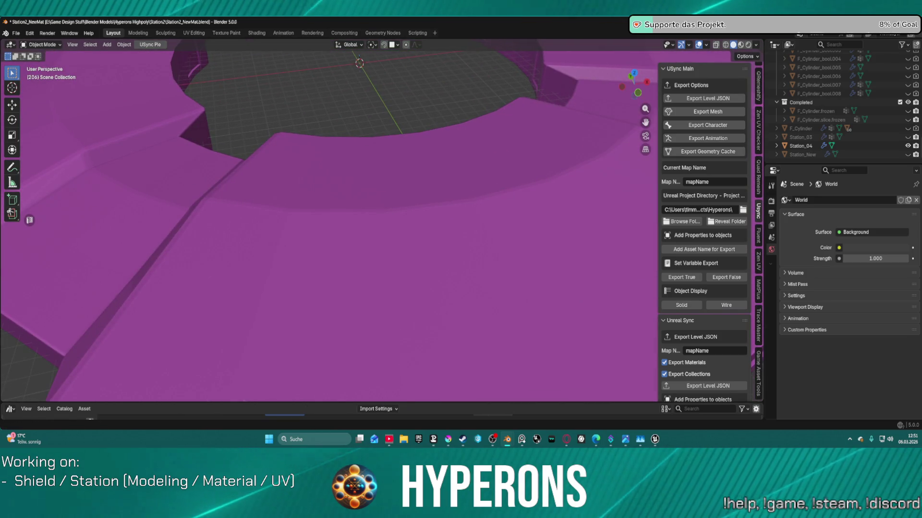
{"action": "scroll", "coordinate": [430, 167], "scroll_direction": "down", "scroll_amount": 8}
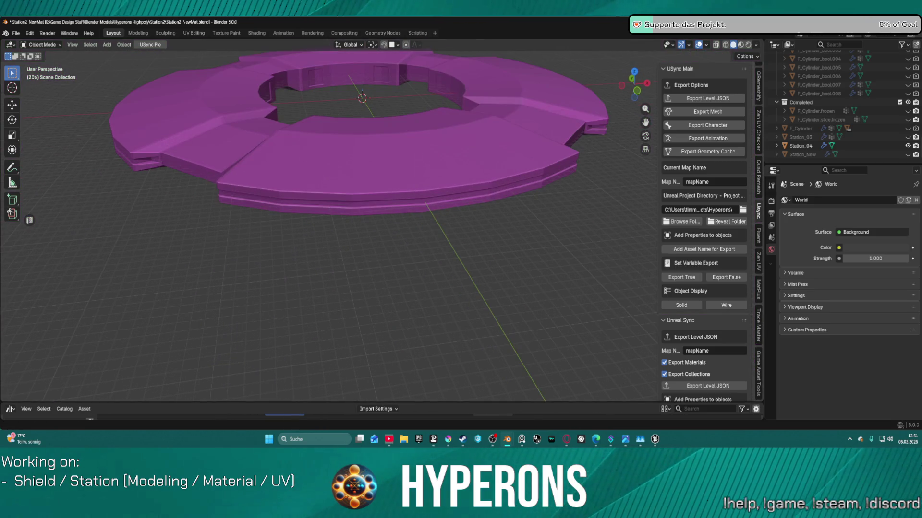
{"action": "scroll", "coordinate": [419, 149], "scroll_direction": "up", "scroll_amount": 2}
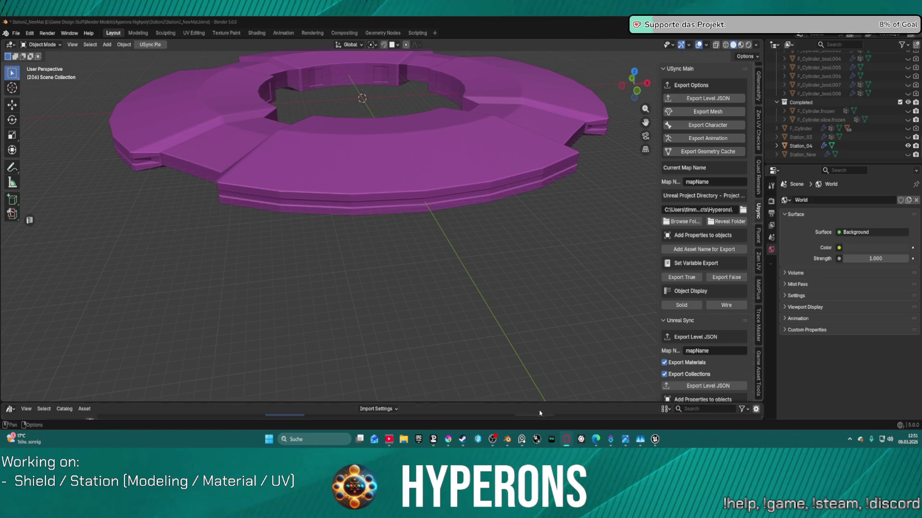
Open ML_Station_NewBerlin from Recent Levels, saving the DEV_StationUV level first.
{"action": "mouse_move", "coordinate": [655, 439]}
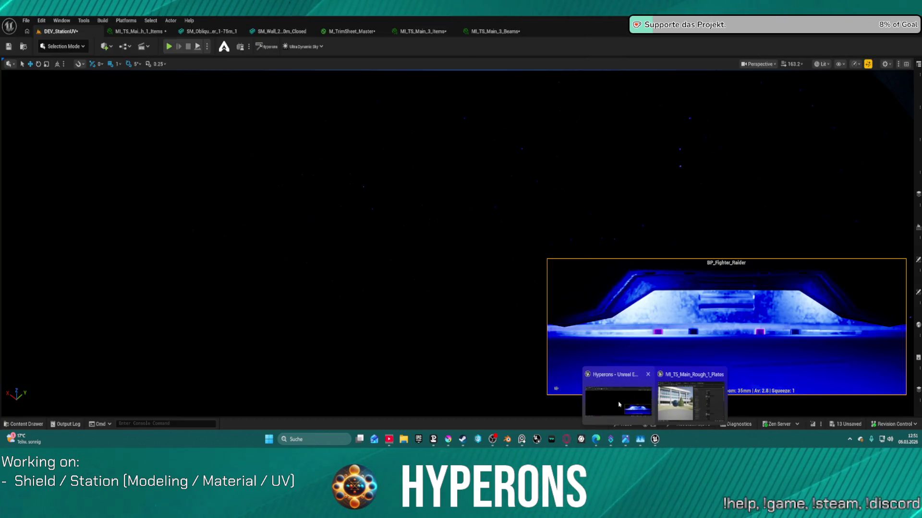
{"action": "left_click", "coordinate": [620, 404]}
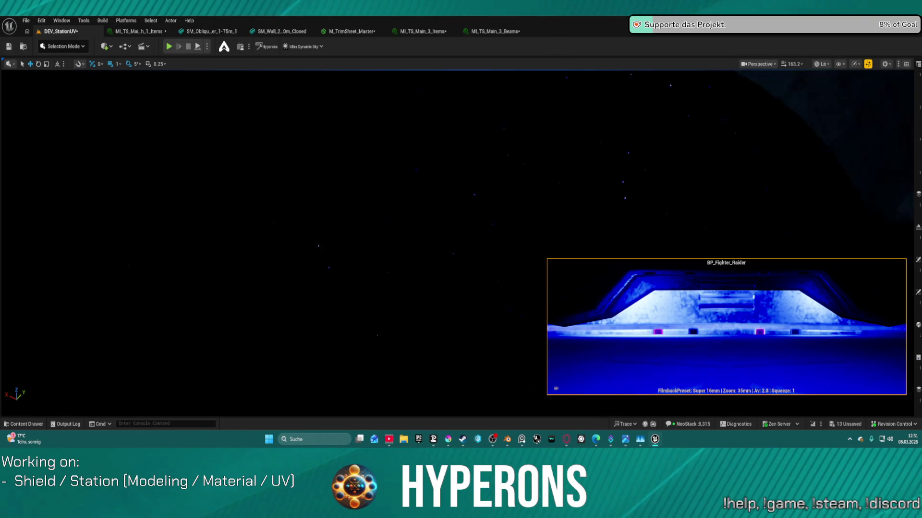
{"action": "left_click", "coordinate": [26, 20]}
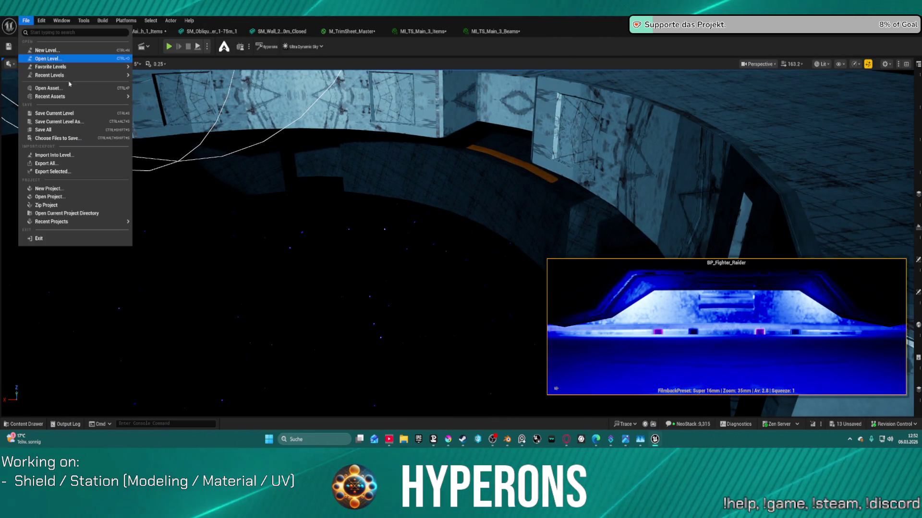
{"action": "mouse_move", "coordinate": [72, 76]}
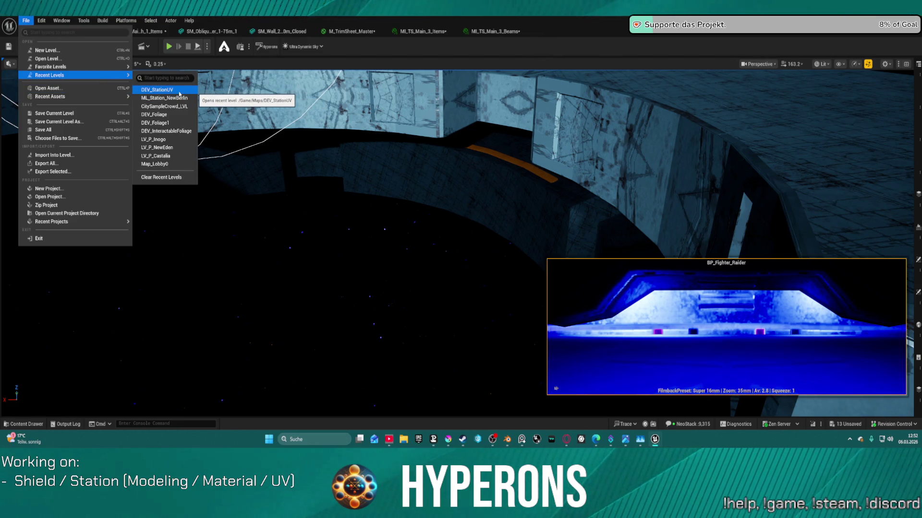
{"action": "left_click", "coordinate": [173, 97]}
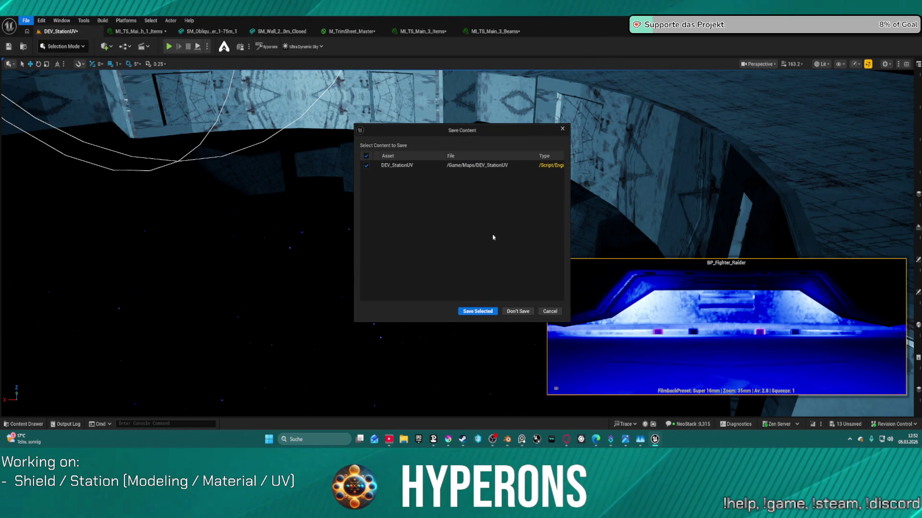
{"action": "left_click", "coordinate": [477, 312]}
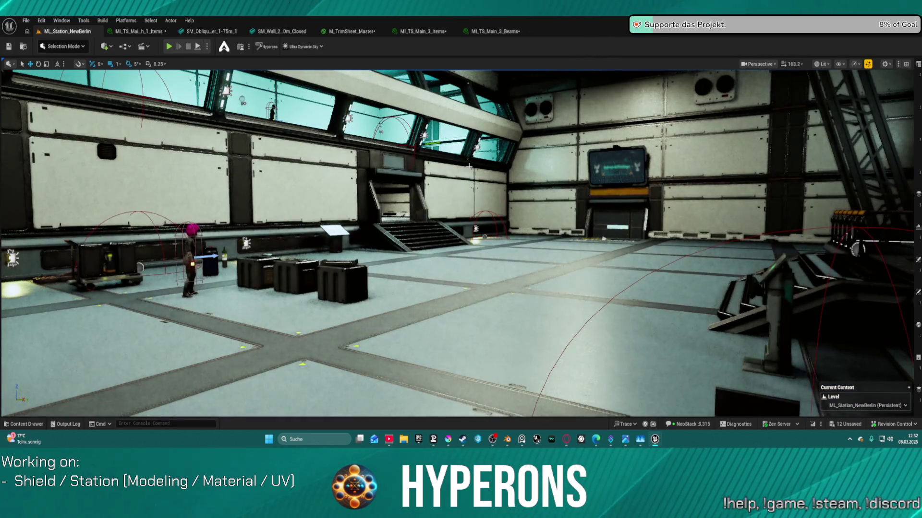
{"action": "key", "text": "f"}
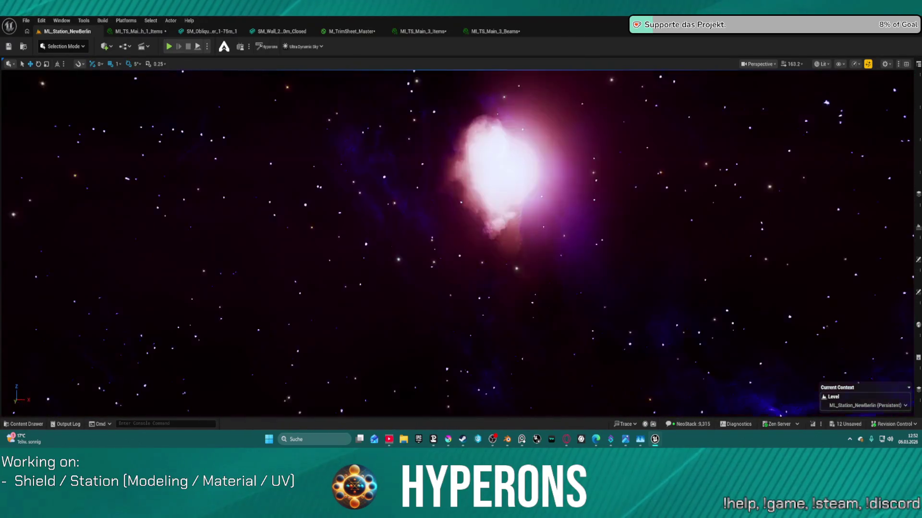
{"action": "key", "text": "w"}
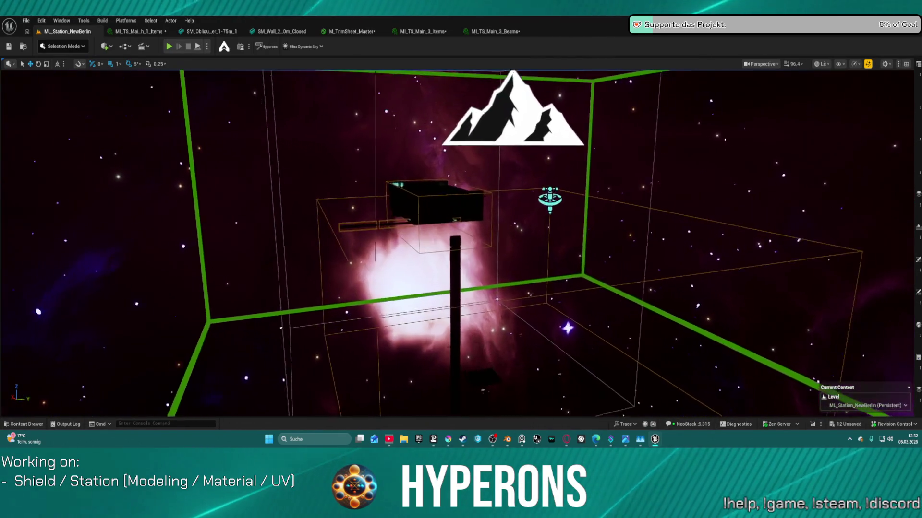
{"action": "scroll", "coordinate": [461, 243], "scroll_direction": "down", "scroll_amount": 2}
{"action": "key", "text": "s"}
{"action": "scroll", "coordinate": [461, 243], "scroll_direction": "down", "scroll_amount": 2}
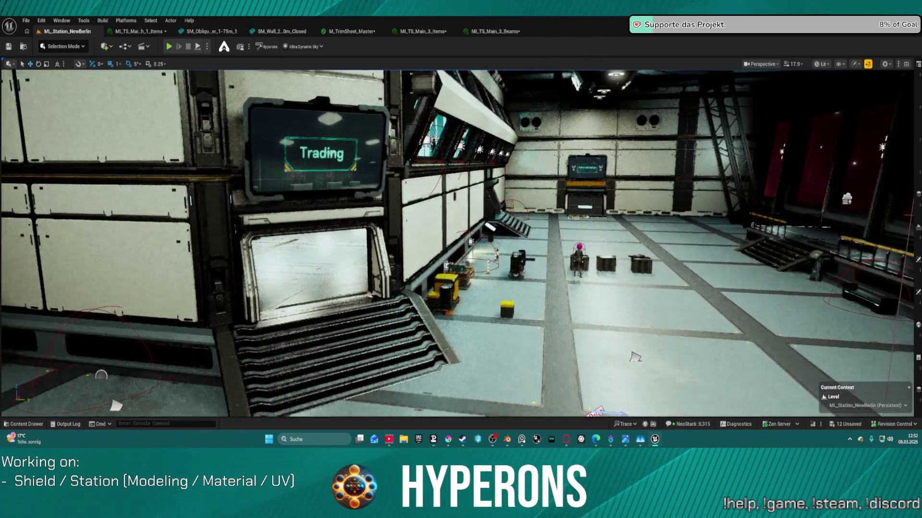
{"action": "scroll", "coordinate": [461, 243], "scroll_direction": "down", "scroll_amount": 2}
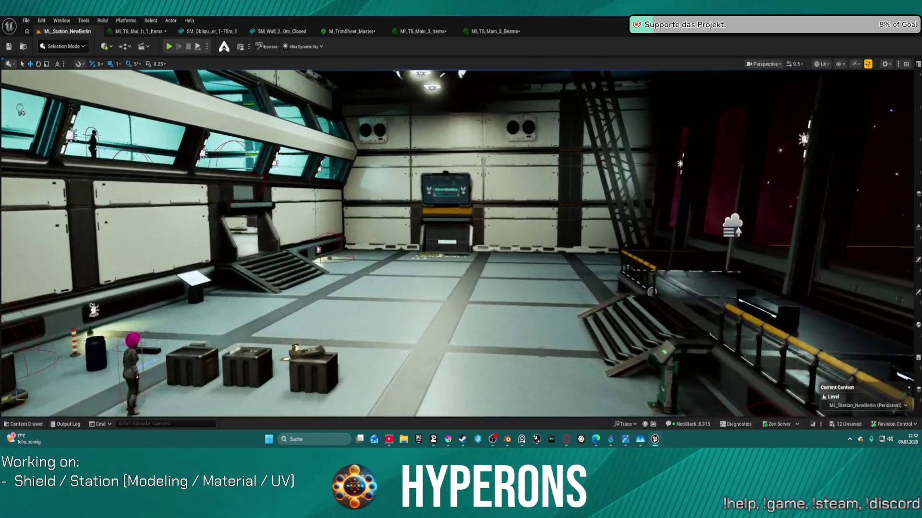
{"action": "scroll", "coordinate": [461, 243], "scroll_direction": "down", "scroll_amount": 2}
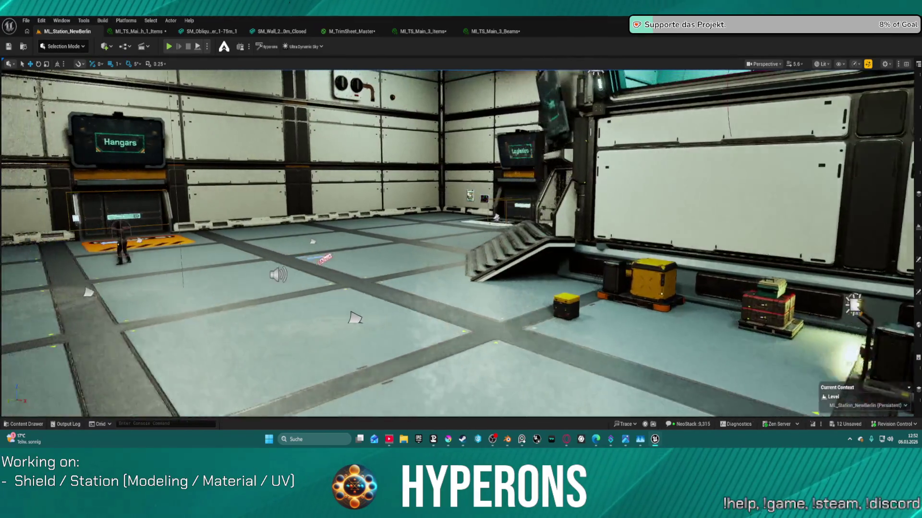
{"action": "key", "text": "s"}
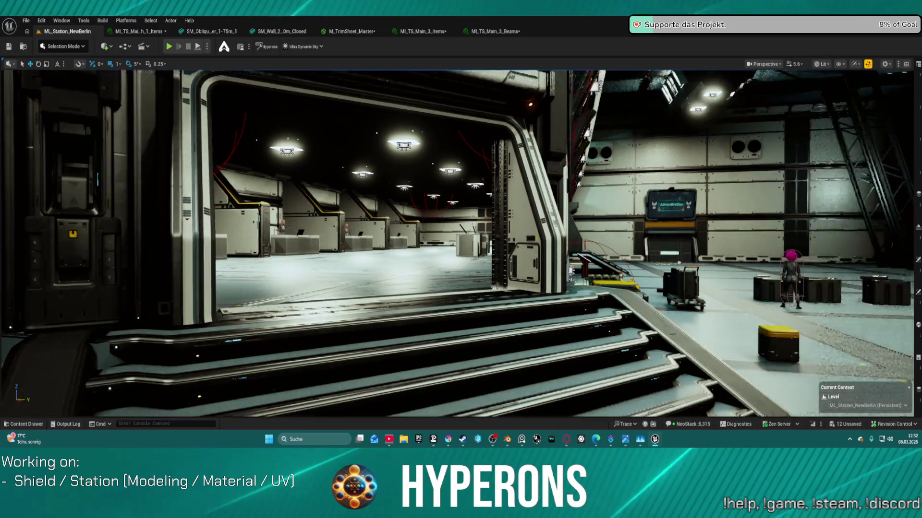
{"action": "left_click_drag", "start_coordinate": [461, 244], "coordinate": [610, 336]}
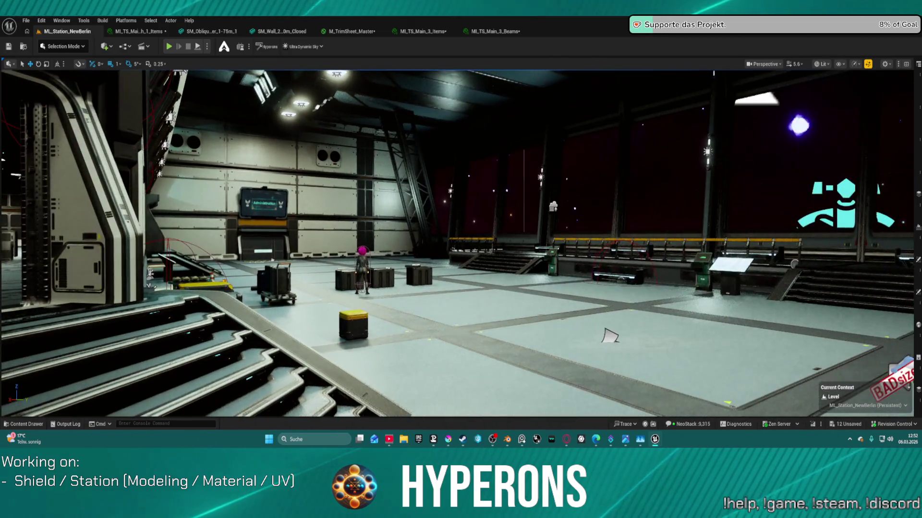
{"action": "left_click_drag", "start_coordinate": [461, 243], "coordinate": [428, 219]}
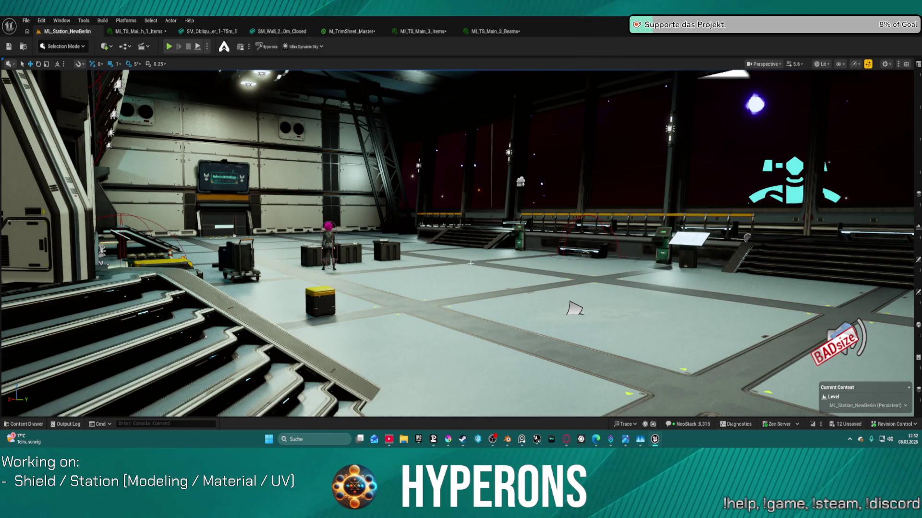
{"action": "mouse_move", "coordinate": [494, 443]}
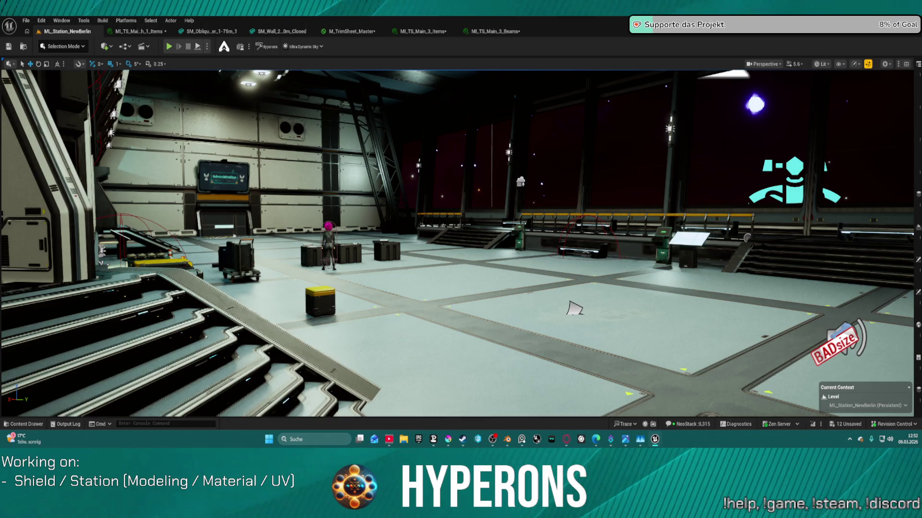
{"action": "key", "text": "1"}
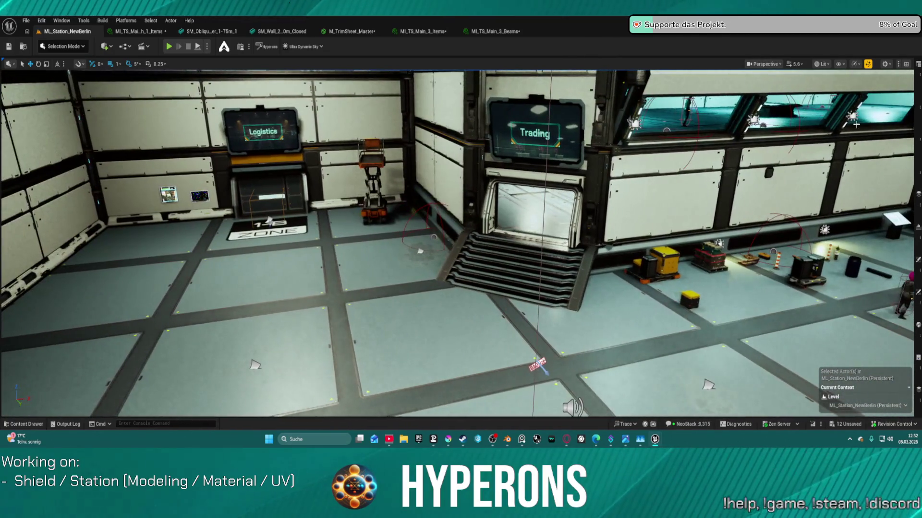
{"action": "left_click", "coordinate": [917, 82]}
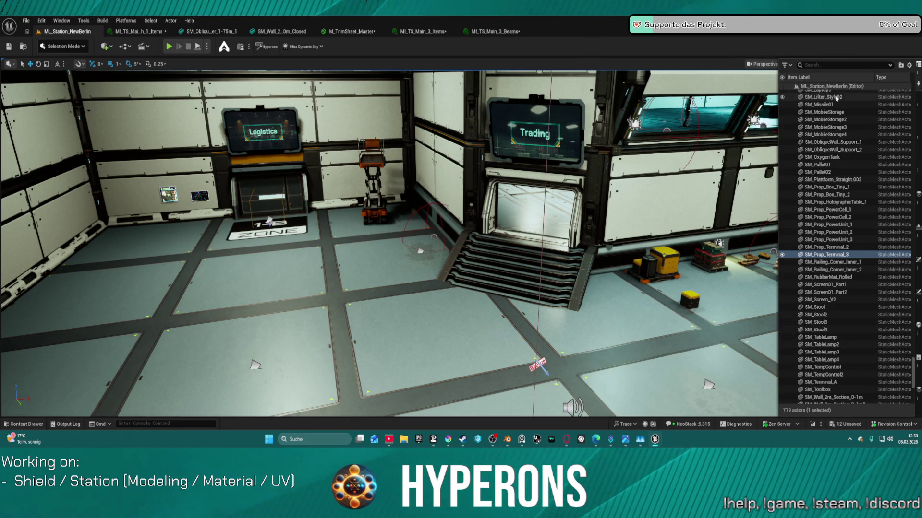
Find the player start via an Outliner search for 'play', nudge it up, and Play From Here.
{"action": "type", "text": "play"}
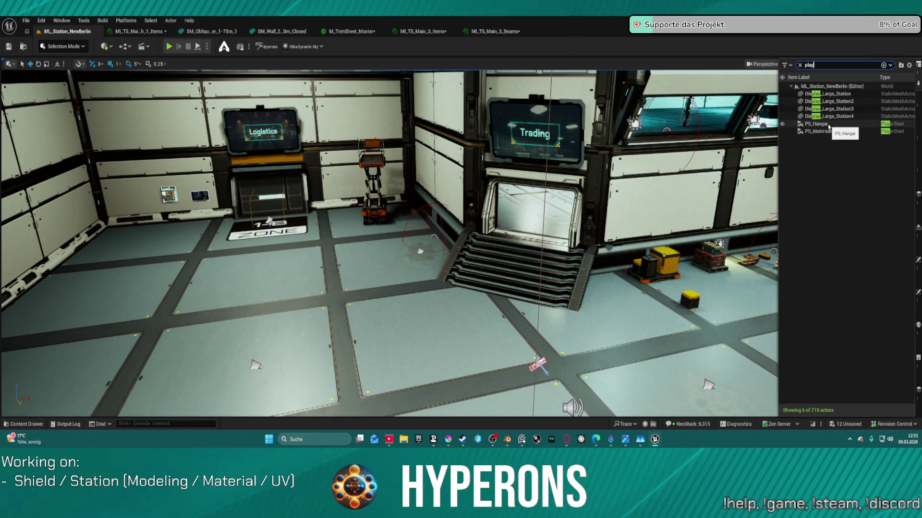
{"action": "double_click", "coordinate": [822, 125]}
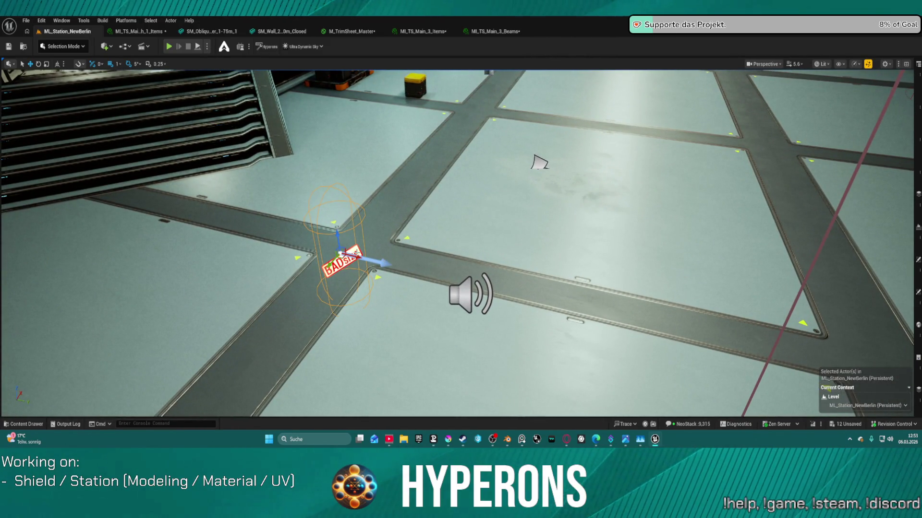
{"action": "left_click_drag", "start_coordinate": [337, 234], "coordinate": [338, 226]}
{"action": "right_click", "coordinate": [340, 241]}
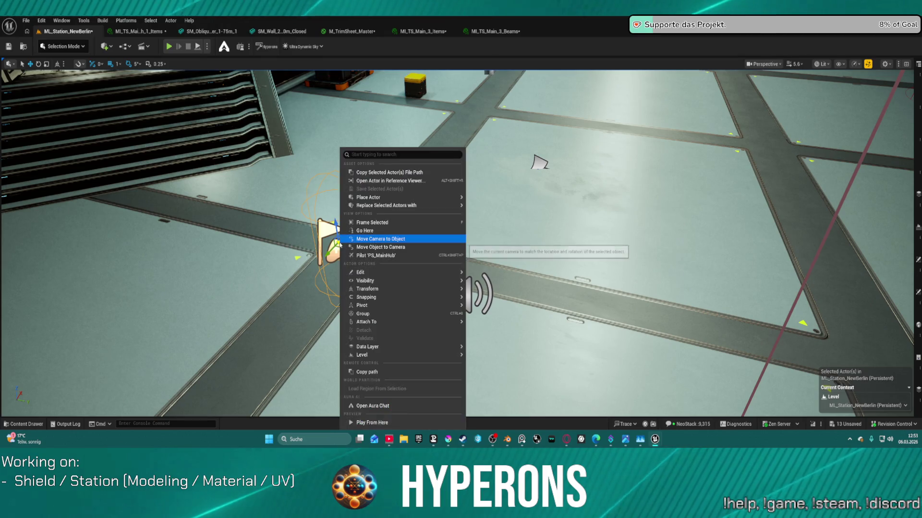
{"action": "left_click", "coordinate": [379, 422]}
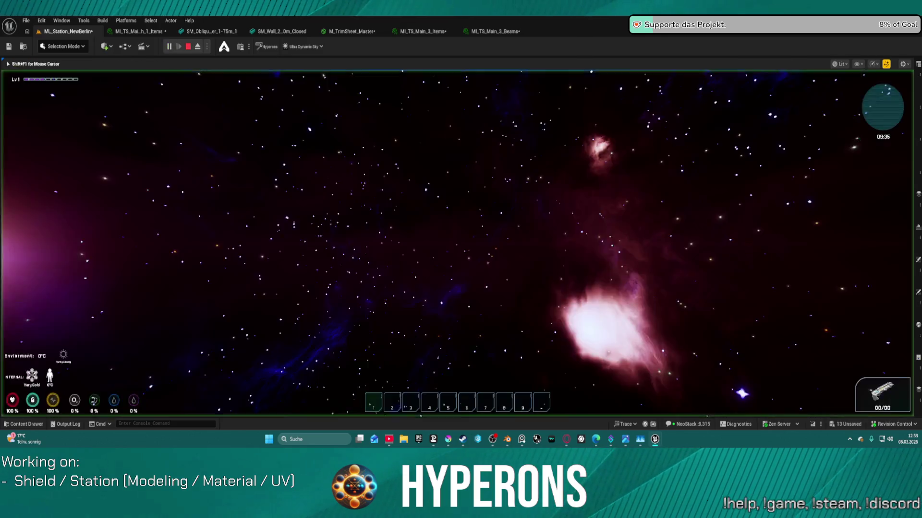
Walk the character across the hangar, jumping the railing, toward the Trading doorway.
{"action": "key", "text": "w"}
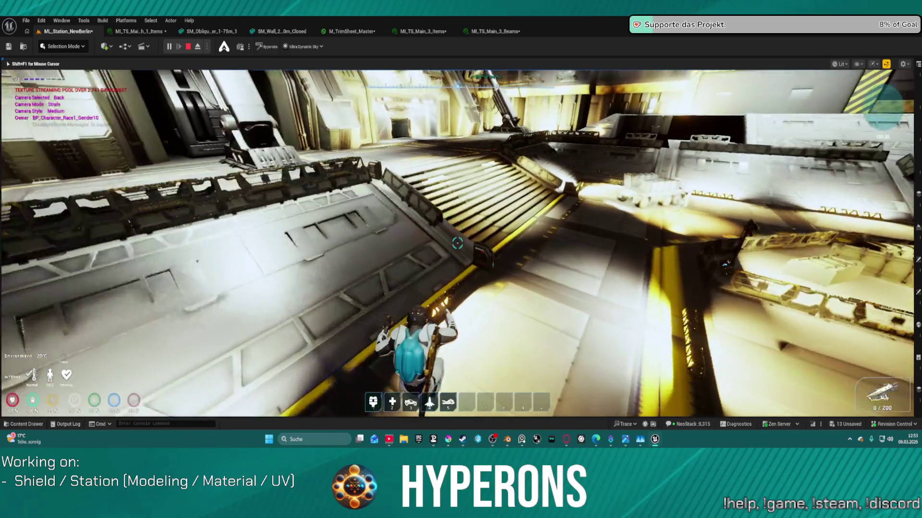
{"action": "key", "text": "space"}
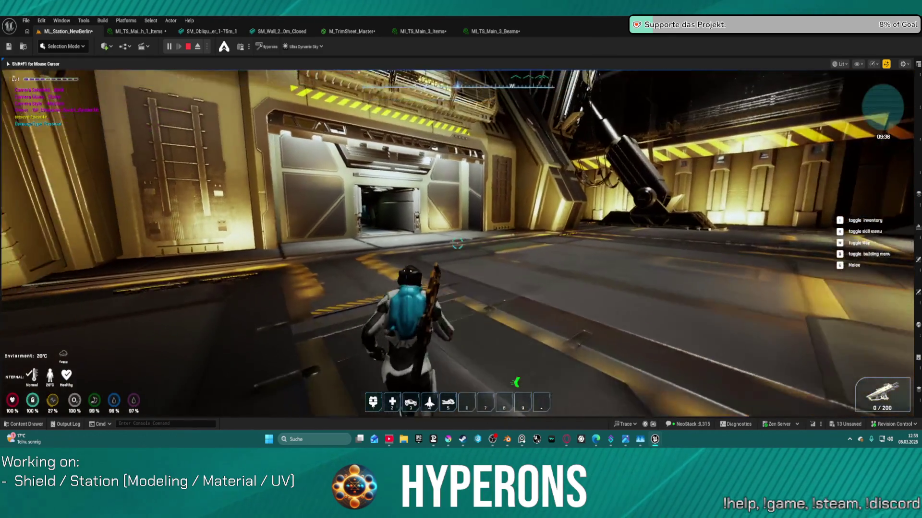
{"action": "key", "text": "w"}
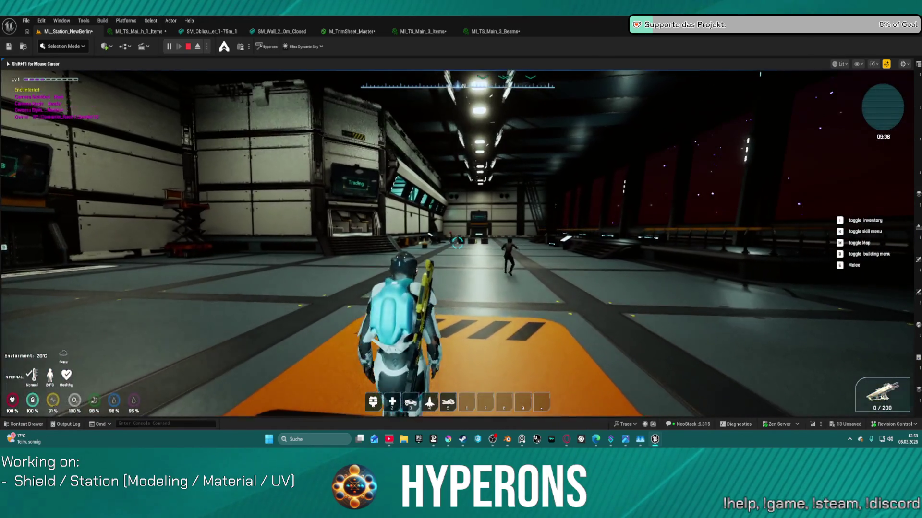
{"action": "key", "text": "w"}
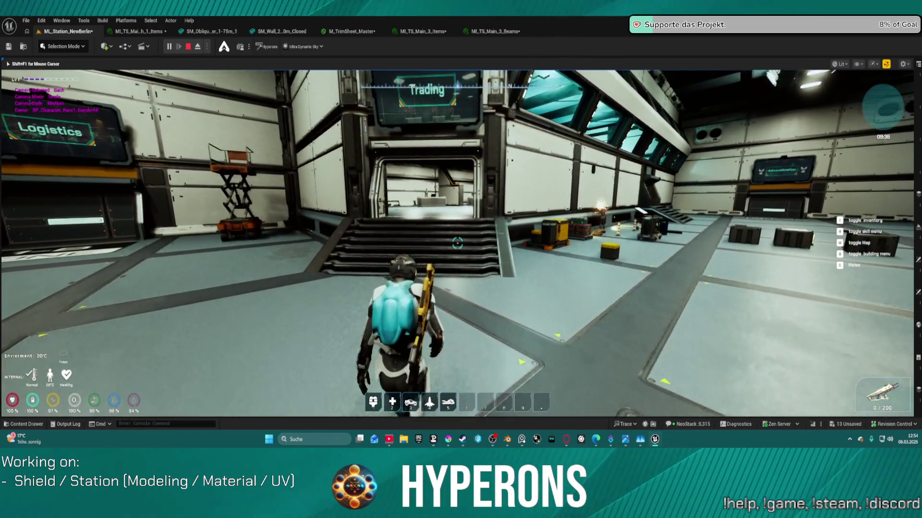
Walk up the stairs and through the hall between the counters toward the vendor.
{"action": "key", "text": "w"}
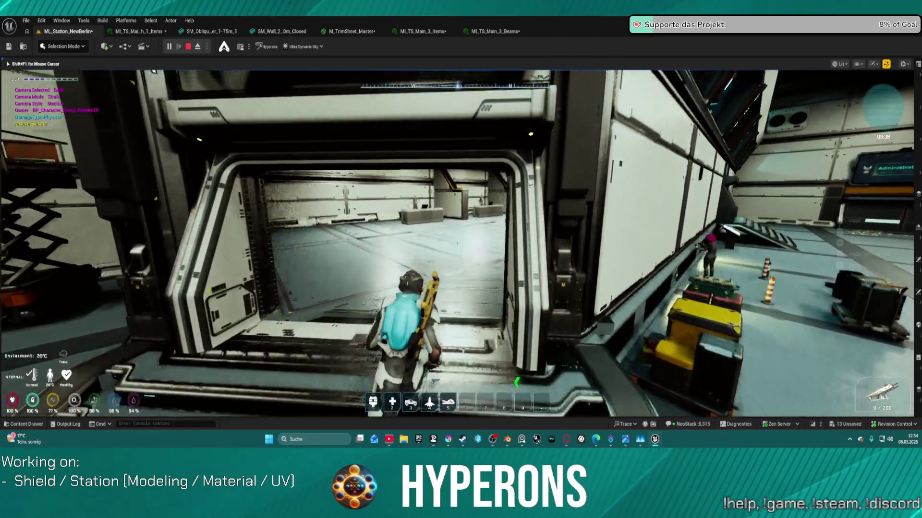
{"action": "key", "text": "w"}
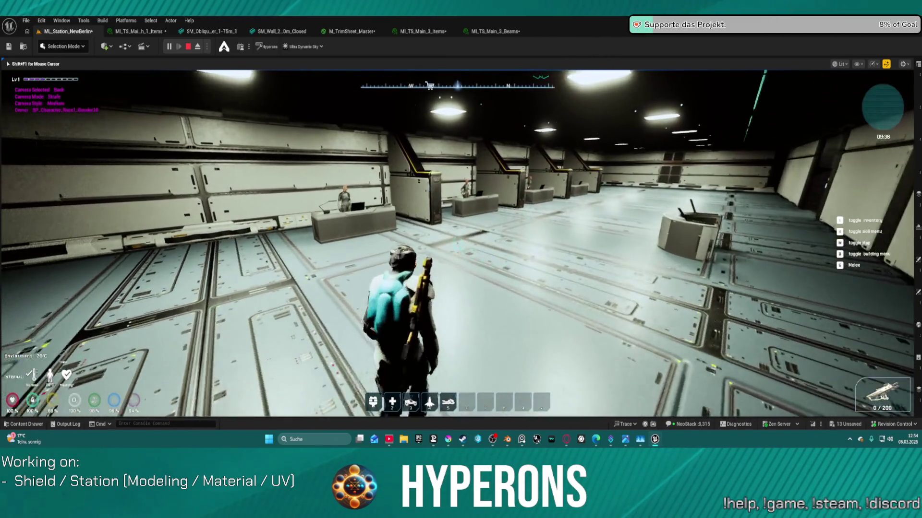
{"action": "key", "text": "w"}
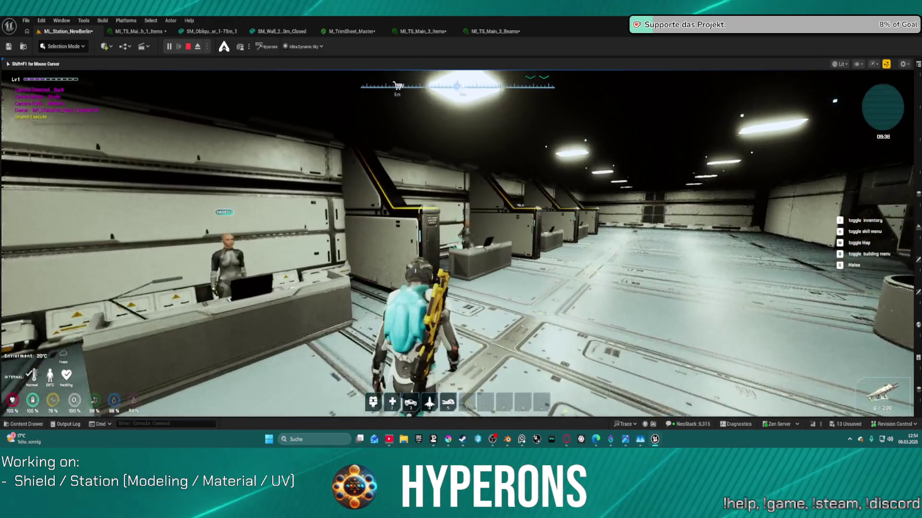
{"action": "key", "text": "w"}
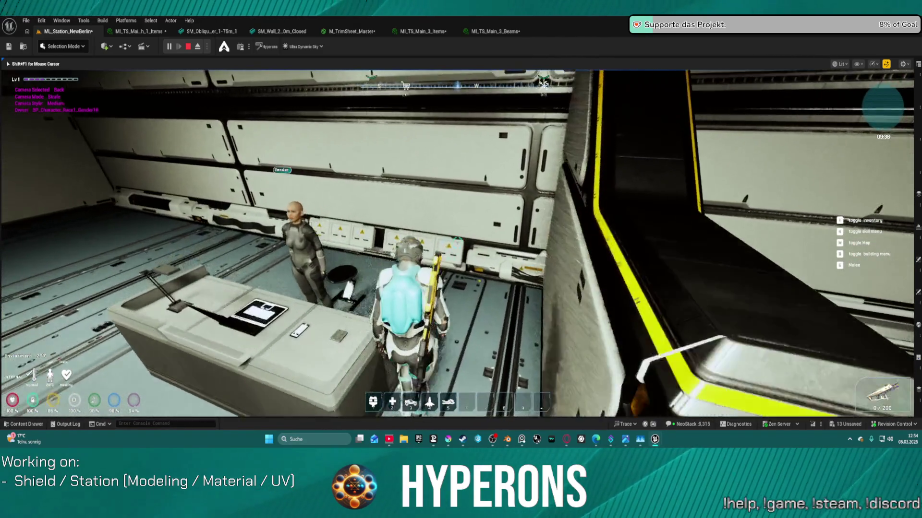
Step back and turn the camera to view the vendor NPC, then stop the play session.
{"action": "key", "text": "s"}
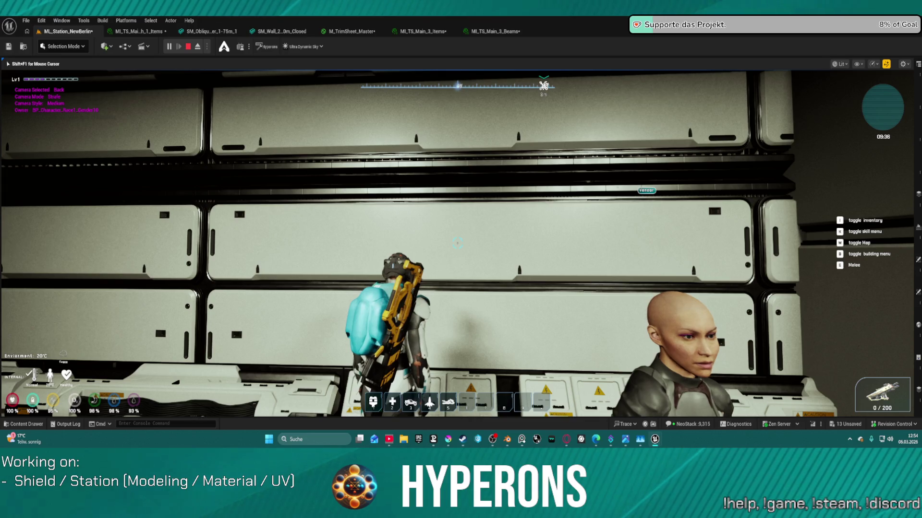
{"action": "key", "text": "e"}
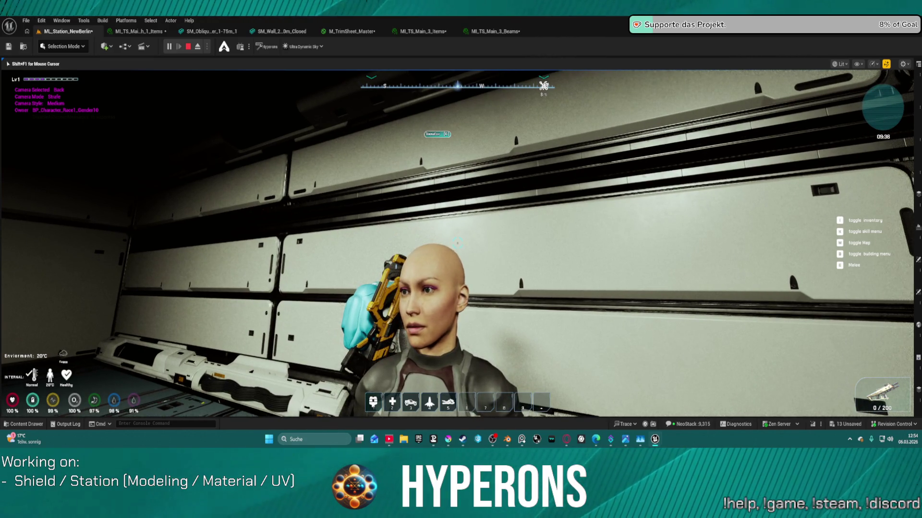
{"action": "key", "text": "w"}
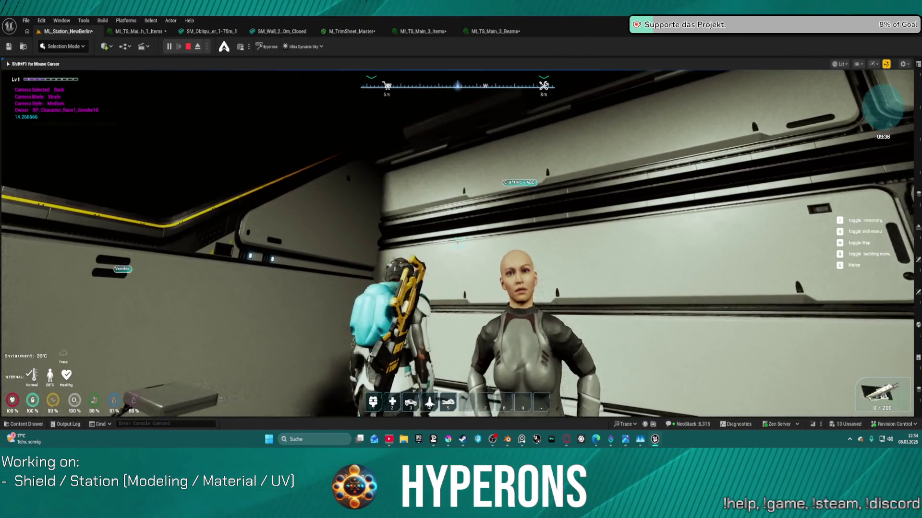
{"action": "scroll", "coordinate": [461, 259], "scroll_direction": "up", "scroll_amount": 2}
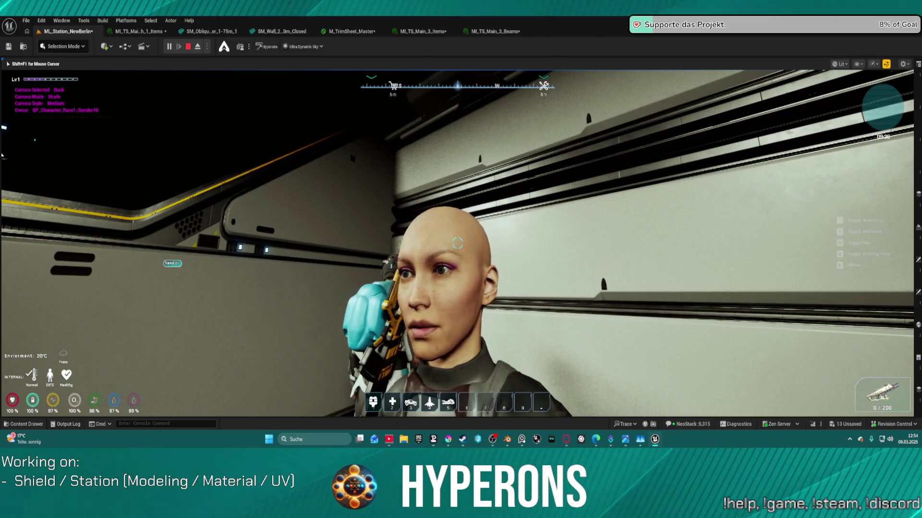
{"action": "key", "text": "Escape"}
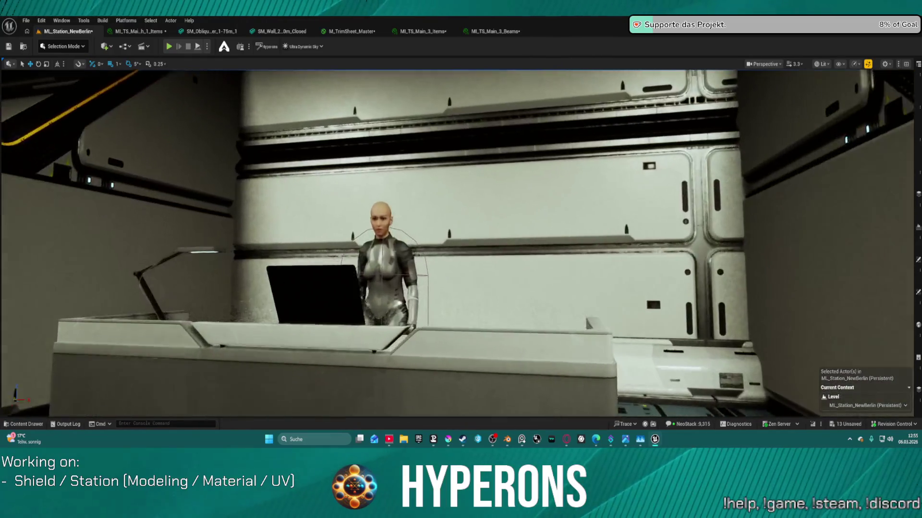
Select the vendor NPC, restore the side panels, and review its BP_CraftingMain2 components in Details.
{"action": "left_click", "coordinate": [381, 279]}
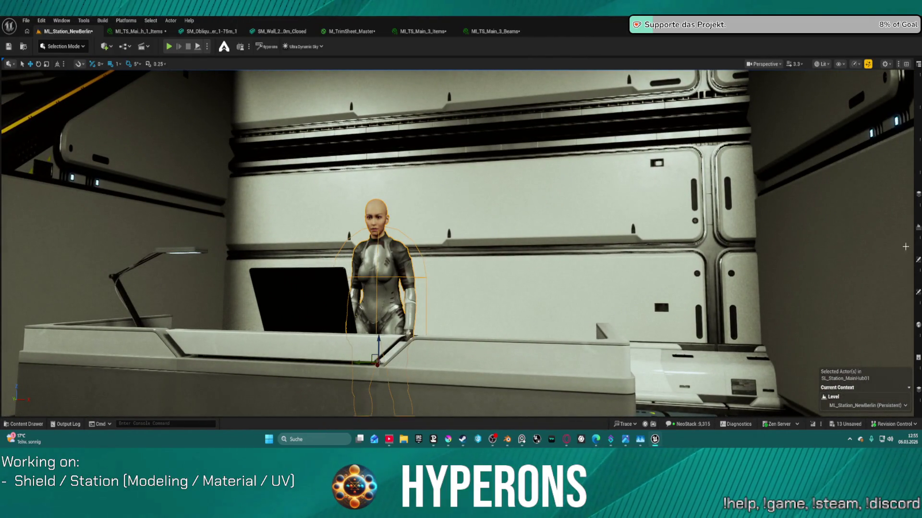
{"action": "key", "text": "F11"}
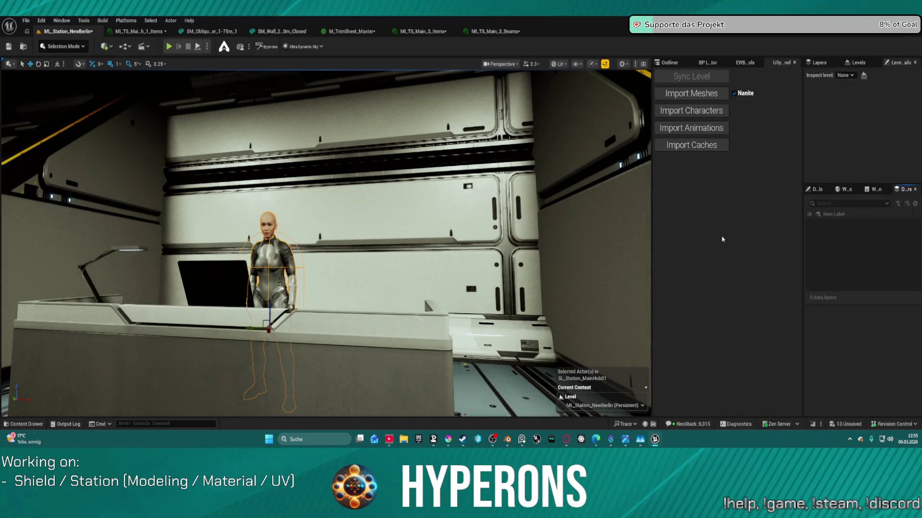
{"action": "left_click", "coordinate": [674, 62]}
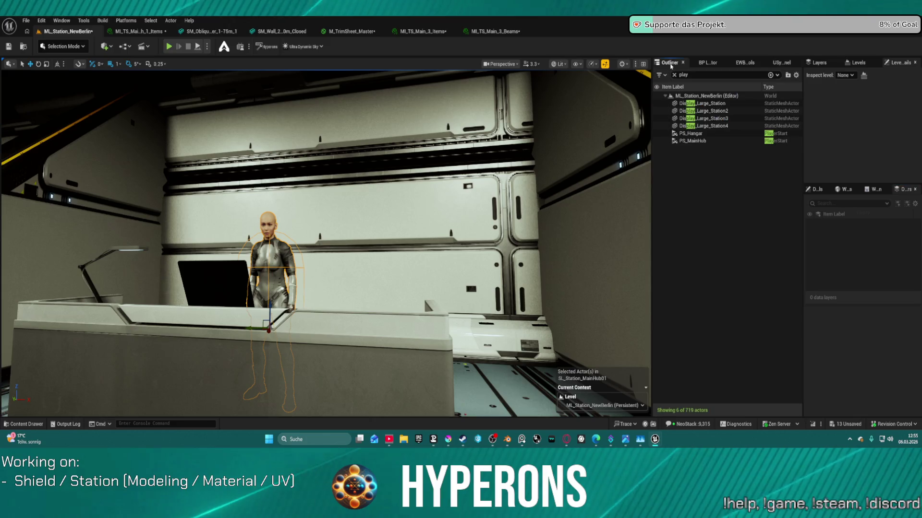
{"action": "left_click", "coordinate": [816, 189]}
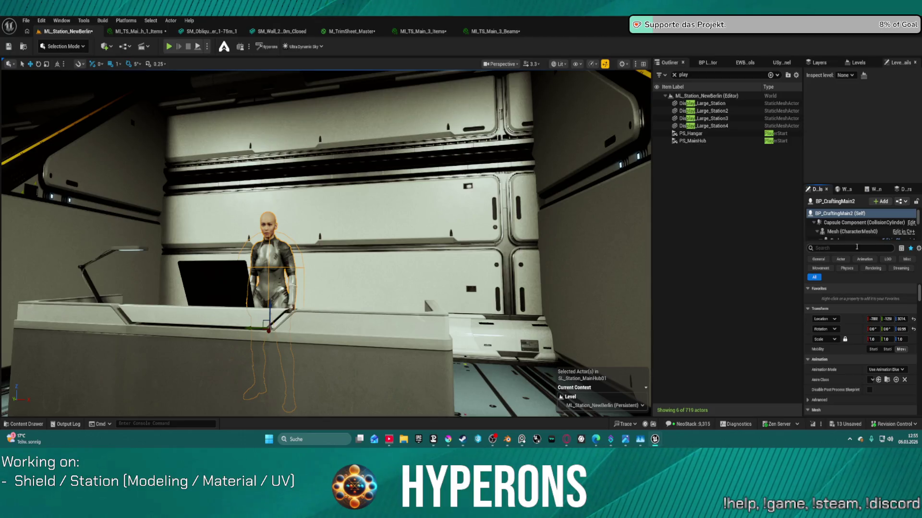
{"action": "left_click_drag", "start_coordinate": [858, 241], "coordinate": [859, 358]}
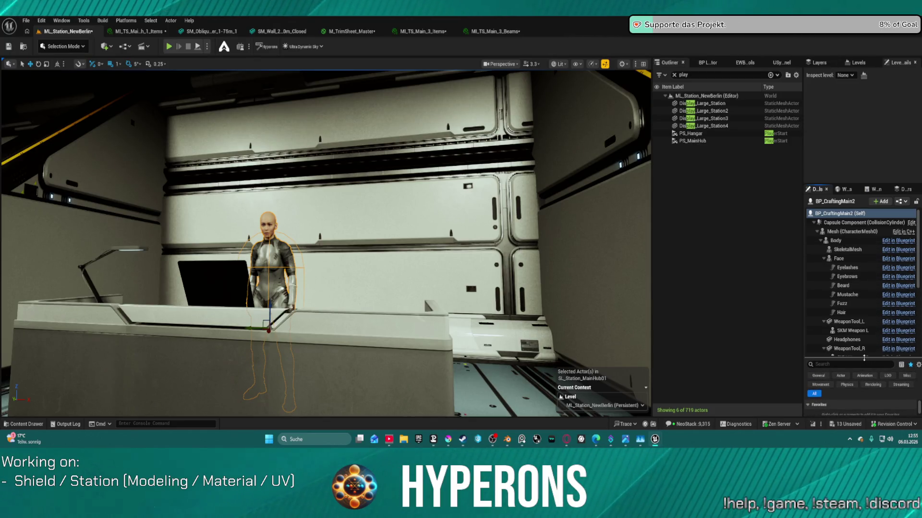
{"action": "scroll", "coordinate": [862, 337], "scroll_direction": "down", "scroll_amount": 5}
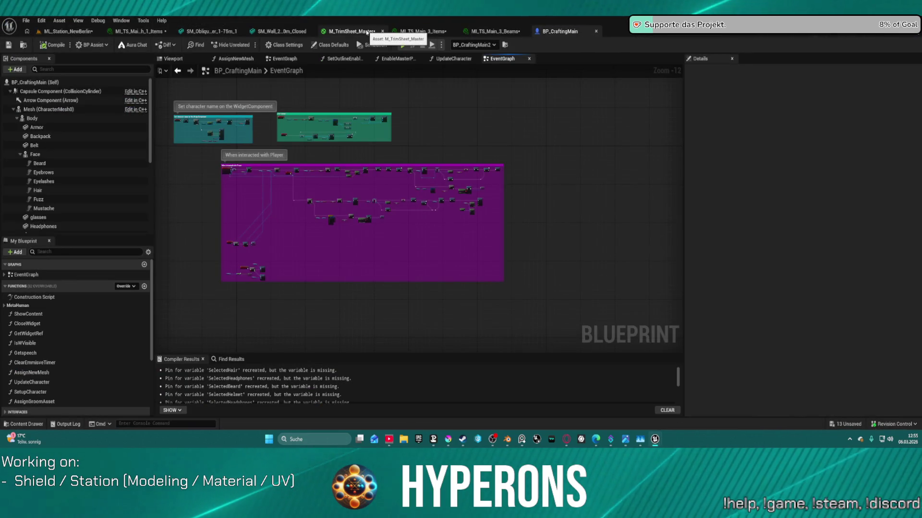
Close the M_TrimSheet_Master, ML_TS_Main_3_Items, ML_TS_Main_3_Beams and SM_Obliqu editor tabs.
{"action": "middle_click", "coordinate": [328, 32]}
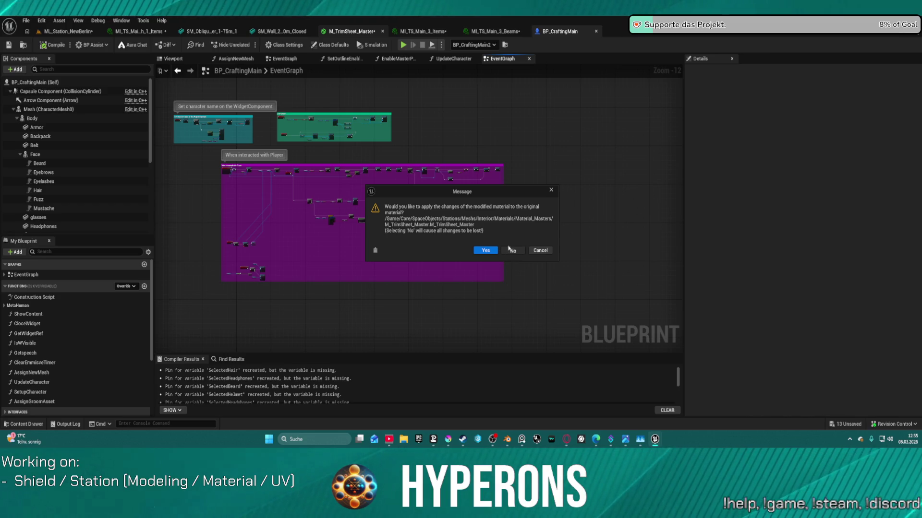
{"action": "left_click", "coordinate": [512, 250]}
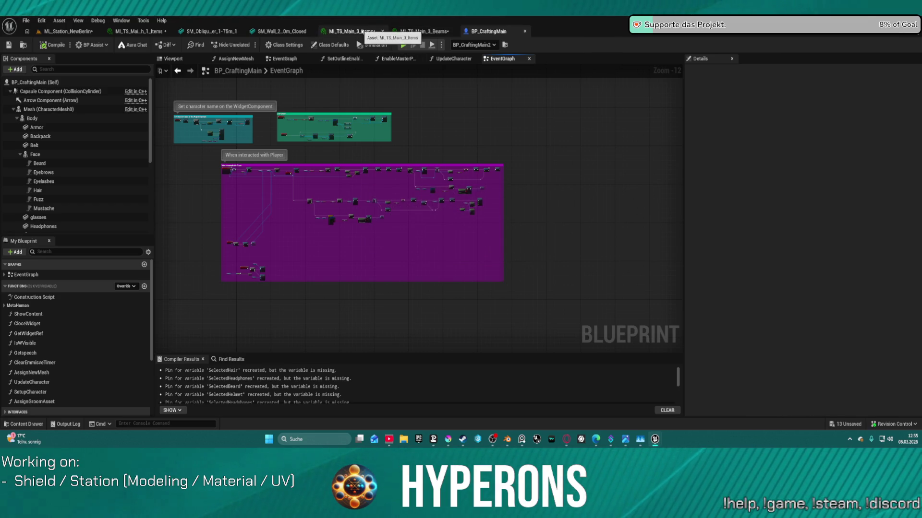
{"action": "middle_click", "coordinate": [361, 32]}
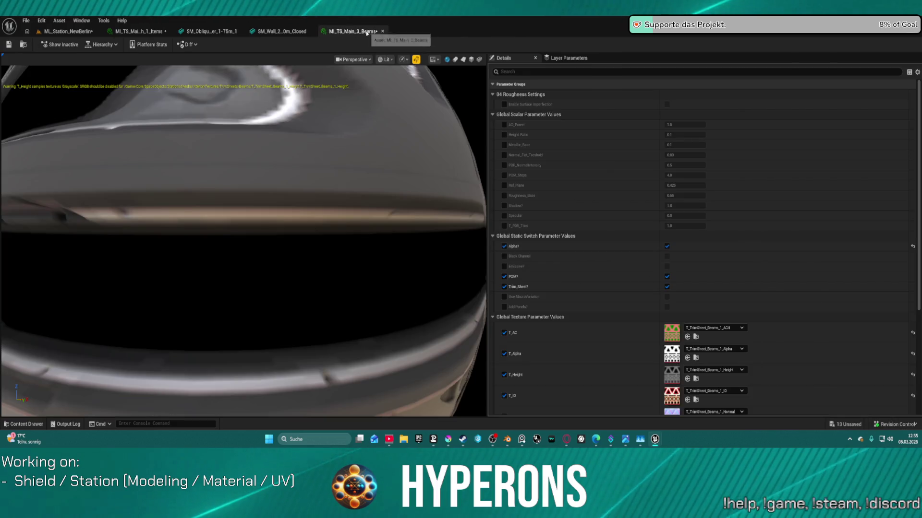
{"action": "middle_click", "coordinate": [367, 31]}
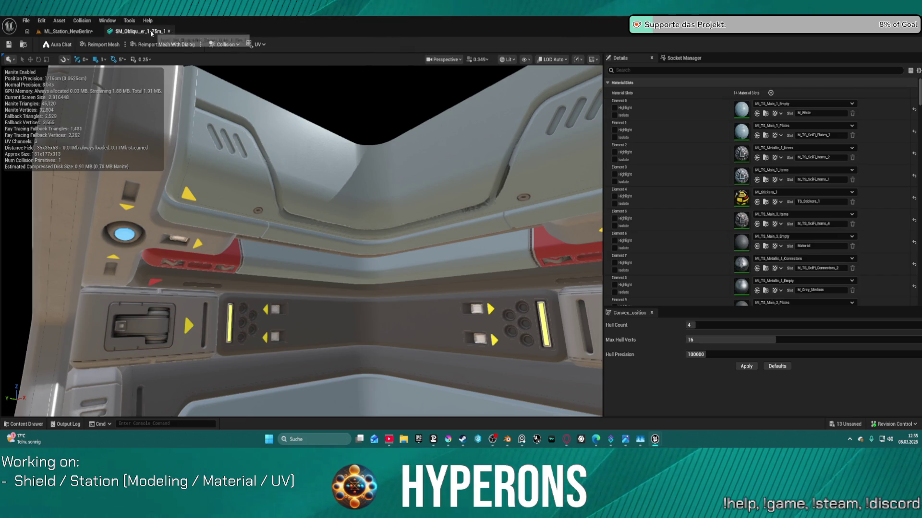
{"action": "middle_click", "coordinate": [158, 32]}
{"action": "mouse_move", "coordinate": [378, 173]}
{"action": "left_mouse_down"}
{"action": "mouse_move", "coordinate": [350, 151]}
{"action": "mouse_move", "coordinate": [350, 225]}
{"action": "mouse_move", "coordinate": [336, 273]}
{"action": "mouse_move", "coordinate": [459, 90]}
{"action": "left_mouse_up"}
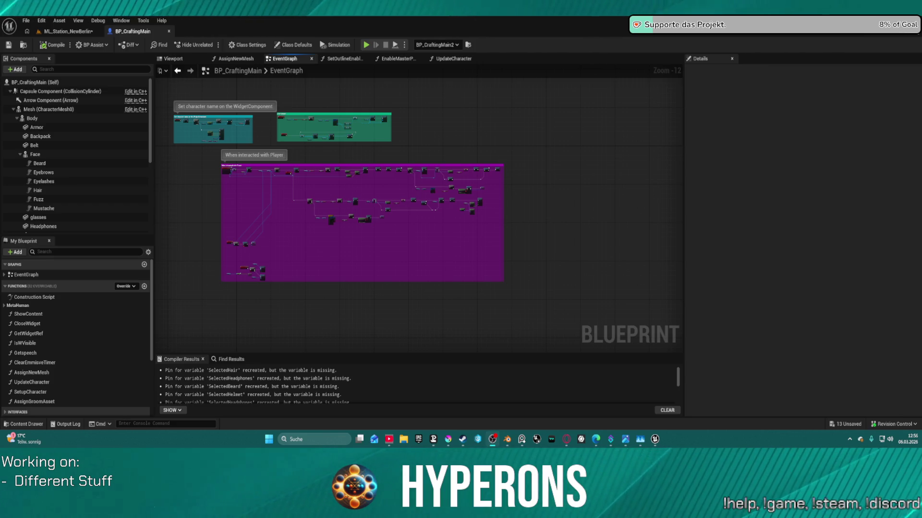
{"action": "scroll", "coordinate": [295, 205], "scroll_direction": "up", "scroll_amount": 2}
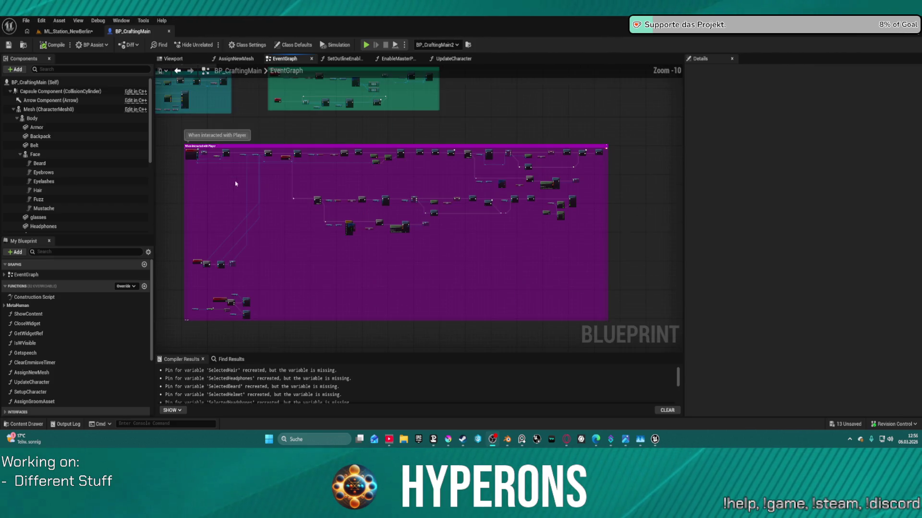
Open the DialogueSystem component's Blueprint class for editing from its context menu.
{"action": "scroll", "coordinate": [86, 192], "scroll_direction": "down", "scroll_amount": 3}
{"action": "scroll", "coordinate": [57, 211], "scroll_direction": "down", "scroll_amount": 3}
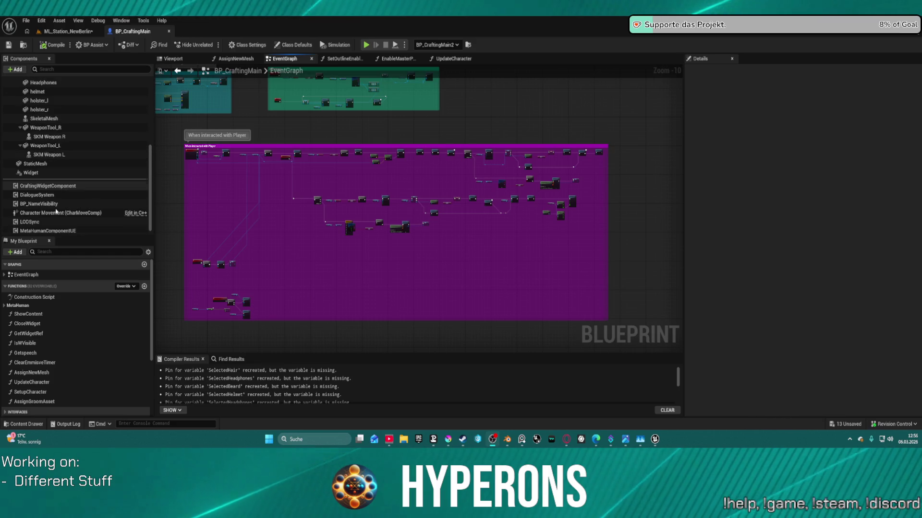
{"action": "left_click", "coordinate": [58, 196]}
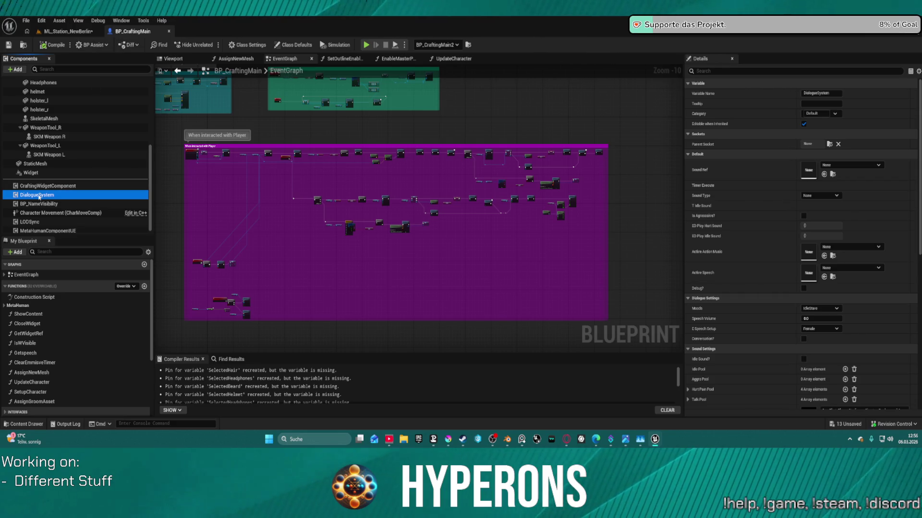
{"action": "right_click", "coordinate": [39, 195]}
{"action": "left_click", "coordinate": [91, 305]}
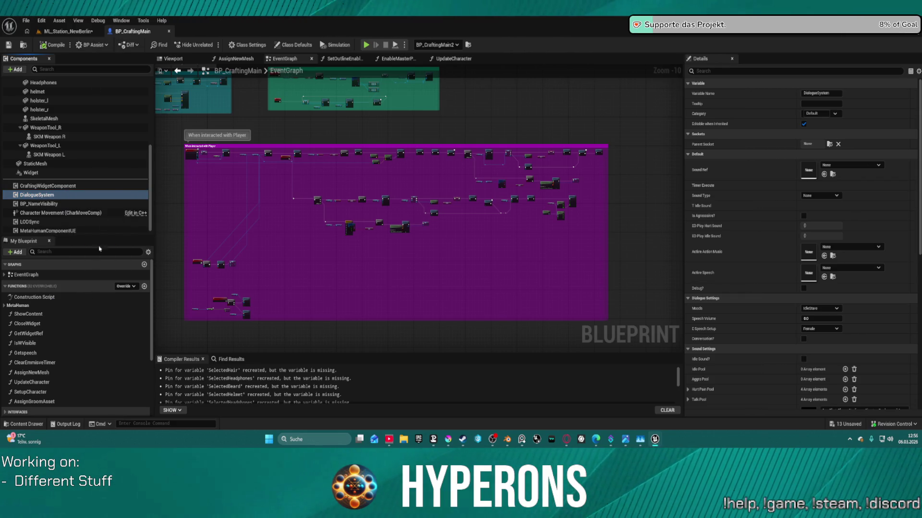
{"action": "scroll", "coordinate": [363, 117], "scroll_direction": "down", "scroll_amount": 5}
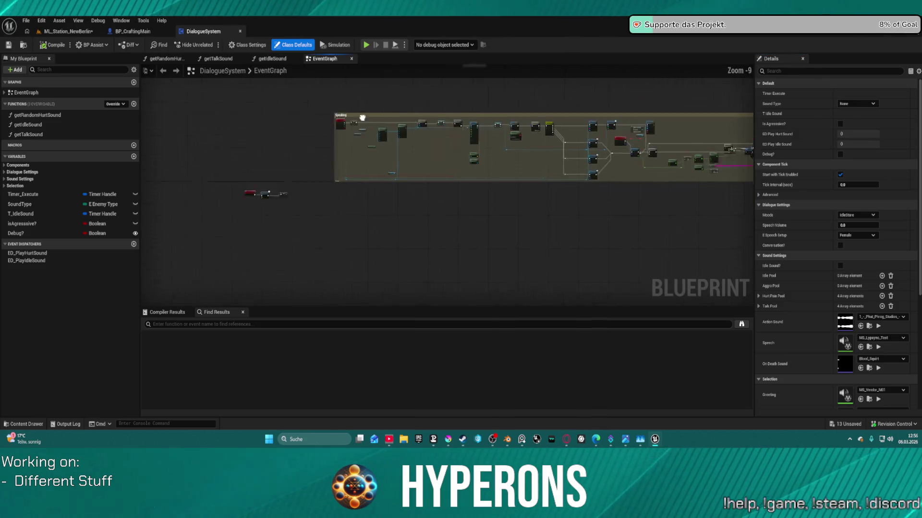
Zoom and pan out to see the whole EventGraph with its comment groups.
{"action": "left_click_drag", "start_coordinate": [362, 118], "coordinate": [364, 247]}
{"action": "scroll", "coordinate": [323, 232], "scroll_direction": "up", "scroll_amount": 1}
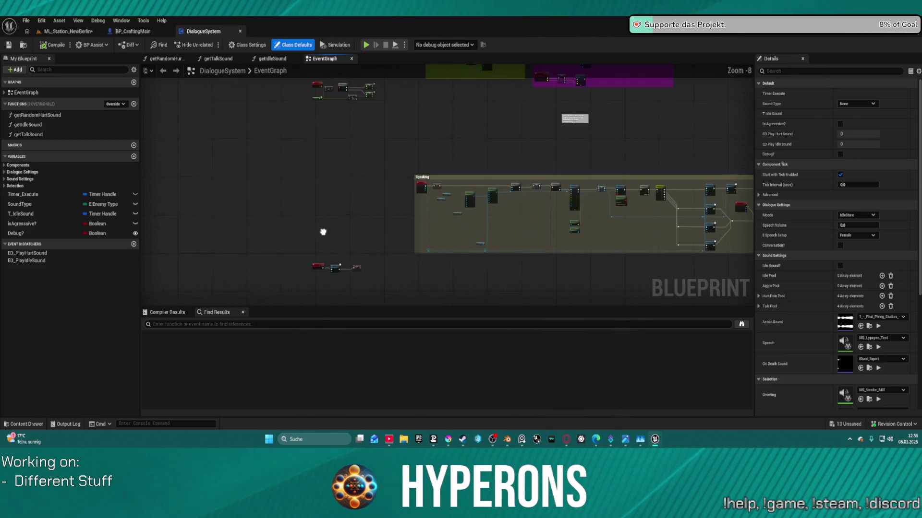
{"action": "scroll", "coordinate": [323, 233], "scroll_direction": "up", "scroll_amount": 8}
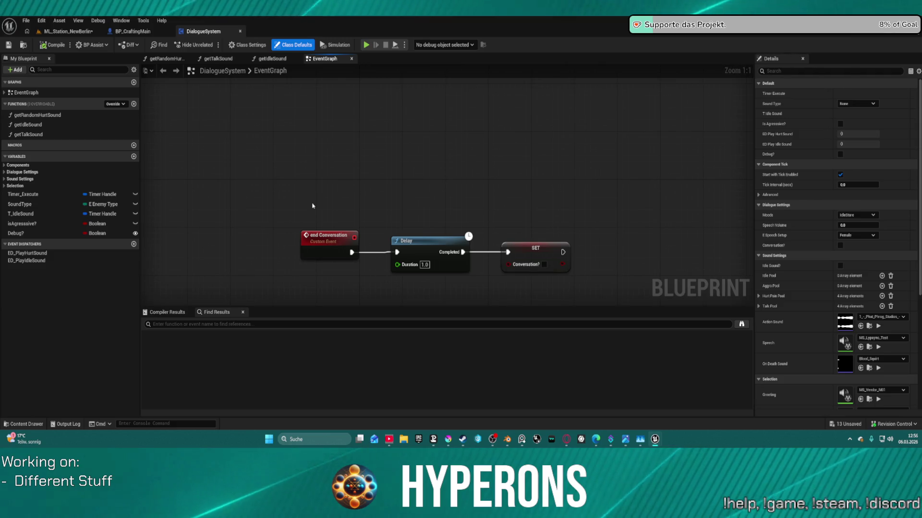
{"action": "scroll", "coordinate": [313, 204], "scroll_direction": "down", "scroll_amount": 8}
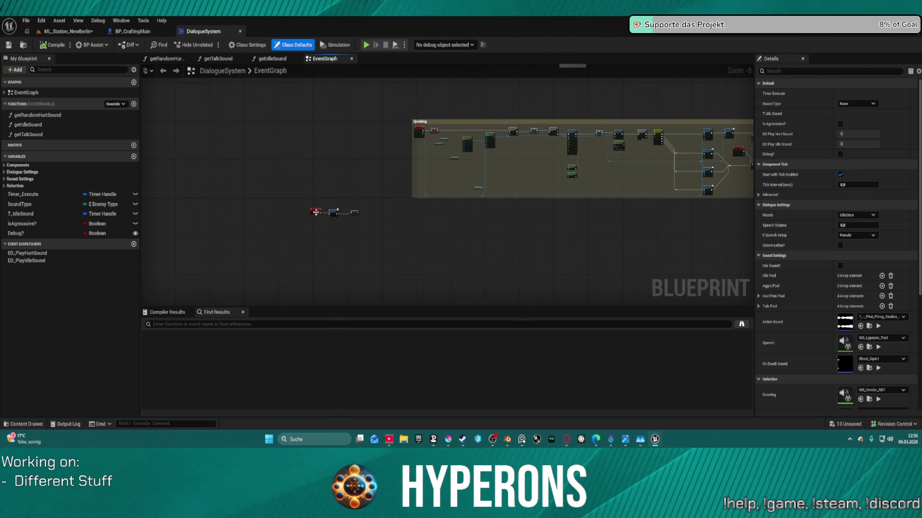
{"action": "scroll", "coordinate": [324, 188], "scroll_direction": "down", "scroll_amount": 4}
{"action": "left_click_drag", "start_coordinate": [347, 197], "coordinate": [348, 241]}
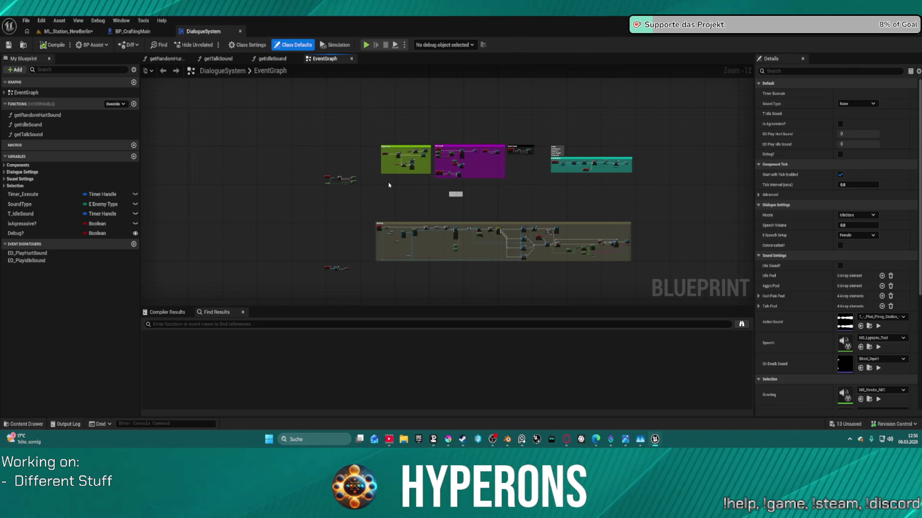
Select the Speaking comment group, delete the selected node groups, then undo the deletion.
{"action": "left_click", "coordinate": [405, 222]}
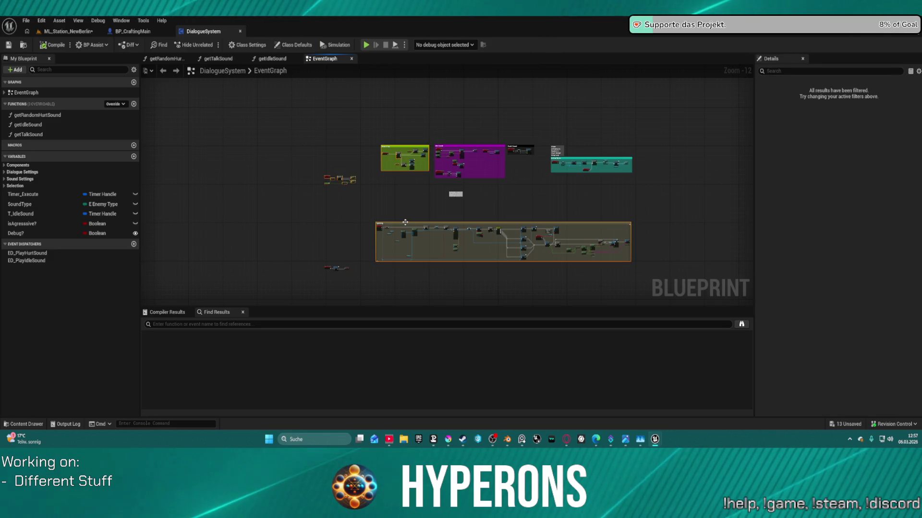
{"action": "left_click", "coordinate": [409, 192]}
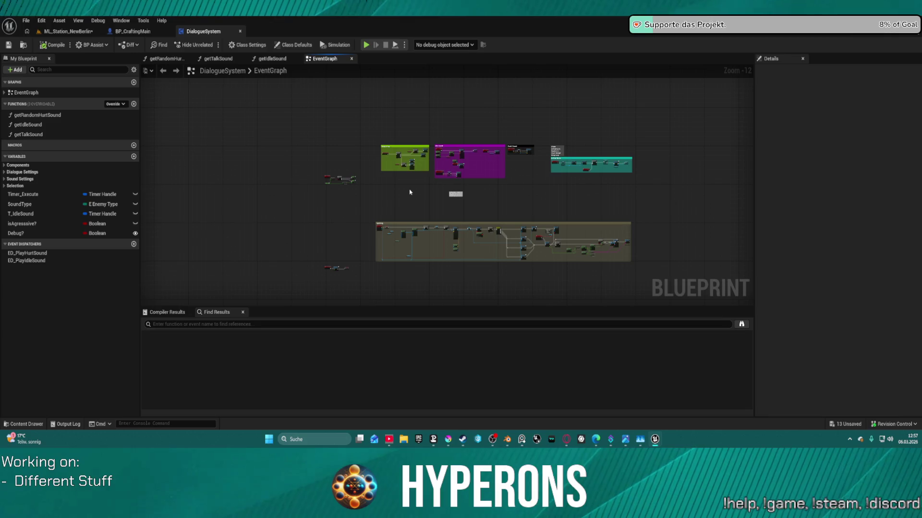
{"action": "left_click", "coordinate": [428, 260]}
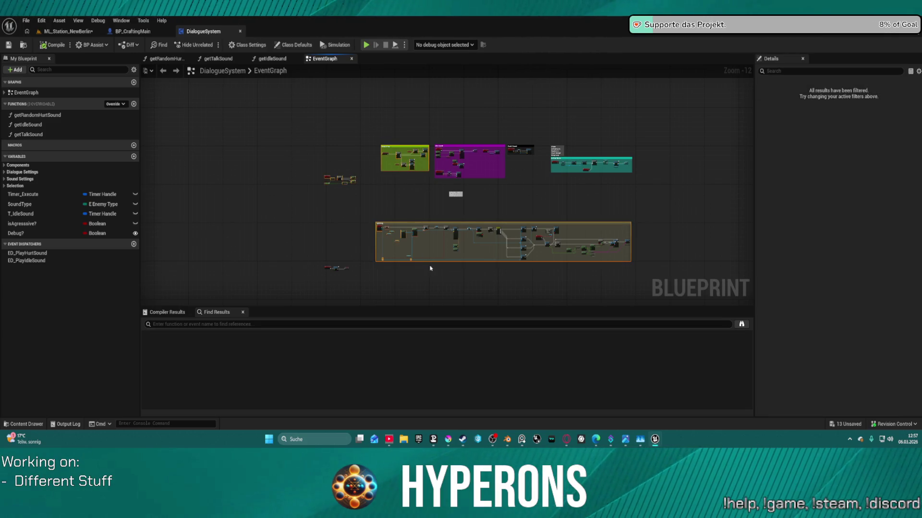
{"action": "left_click", "coordinate": [379, 200]}
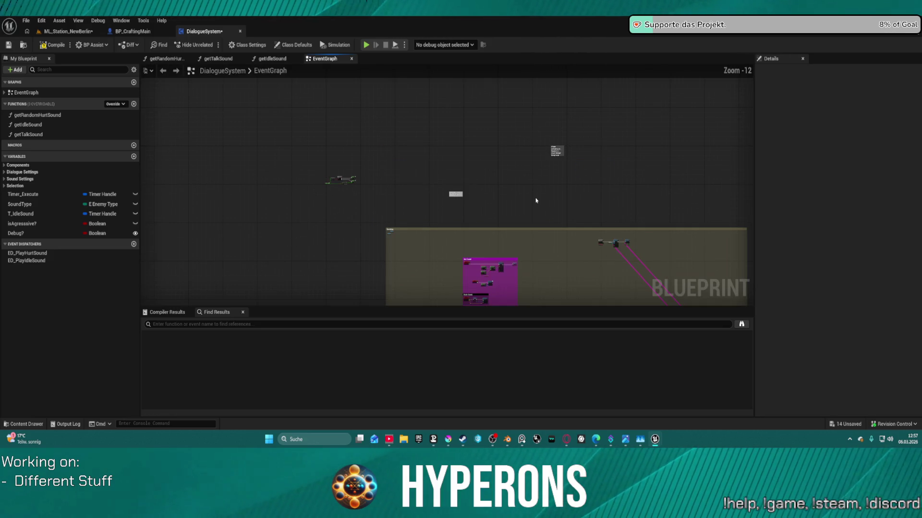
{"action": "mouse_move", "coordinate": [536, 201]}
{"action": "left_mouse_down"}
{"action": "mouse_move", "coordinate": [445, 64]}
{"action": "mouse_move", "coordinate": [433, 2]}
{"action": "mouse_move", "coordinate": [415, 118]}
{"action": "mouse_move", "coordinate": [451, 206]}
{"action": "mouse_move", "coordinate": [518, 288]}
{"action": "mouse_move", "coordinate": [600, 304]}
{"action": "mouse_move", "coordinate": [674, 274]}
{"action": "mouse_move", "coordinate": [734, 274]}
{"action": "mouse_move", "coordinate": [668, 259]}
{"action": "mouse_move", "coordinate": [657, 154]}
{"action": "mouse_move", "coordinate": [407, 284]}
{"action": "mouse_move", "coordinate": [487, 84]}
{"action": "mouse_move", "coordinate": [641, 176]}
{"action": "mouse_move", "coordinate": [615, 191]}
{"action": "left_mouse_up"}
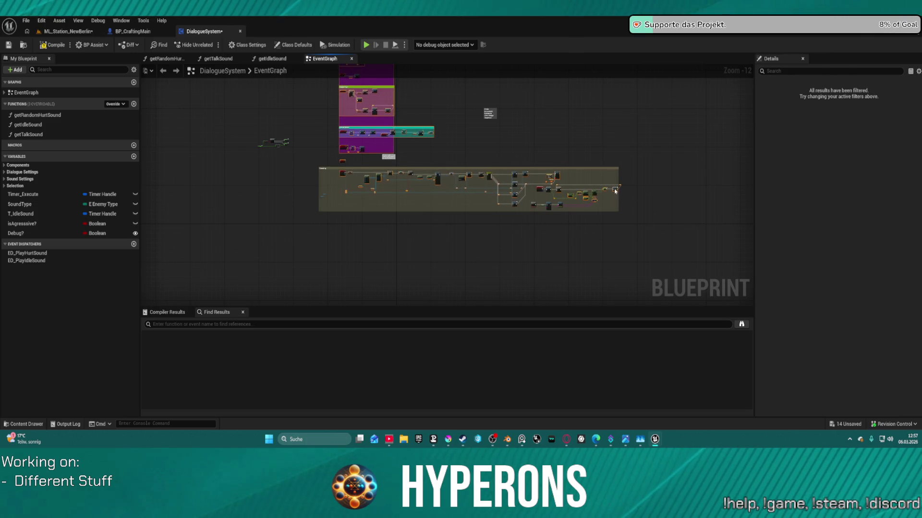
{"action": "key", "text": "Delete"}
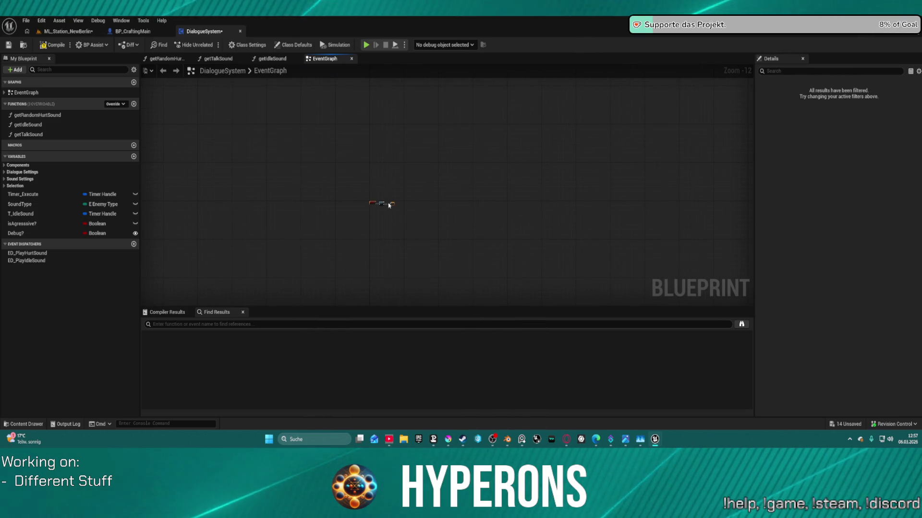
{"action": "key", "text": "ctrl+z"}
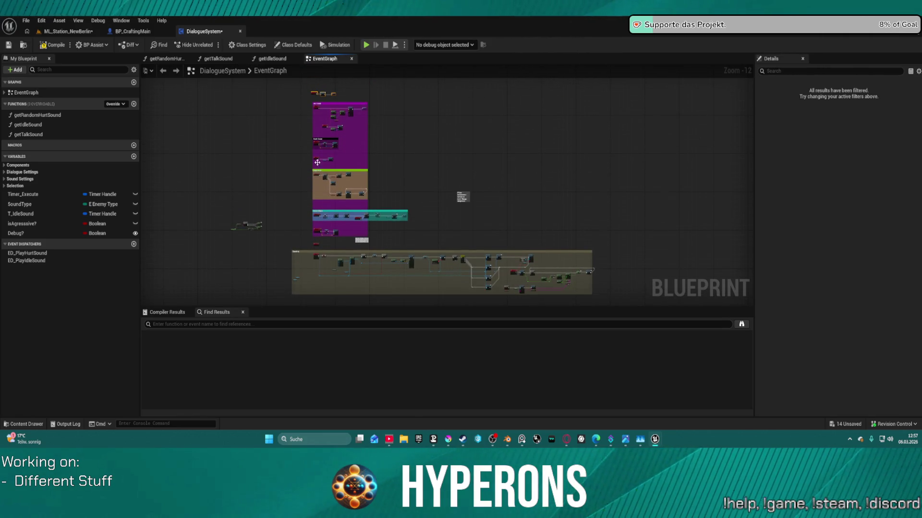
Move the SpeechTest node beside the speech volume nodes.
{"action": "scroll", "coordinate": [249, 216], "scroll_direction": "up", "scroll_amount": 11}
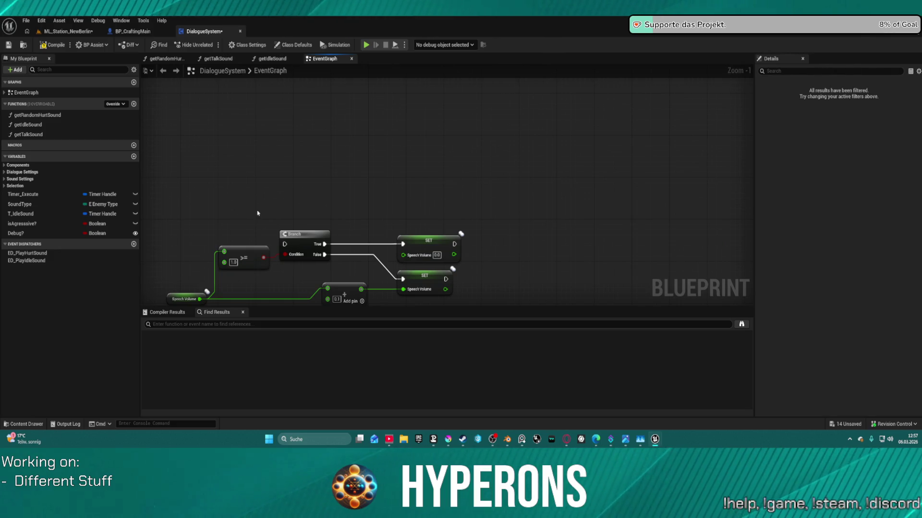
{"action": "scroll", "coordinate": [423, 138], "scroll_direction": "down", "scroll_amount": 4}
{"action": "scroll", "coordinate": [409, 205], "scroll_direction": "up", "scroll_amount": 4}
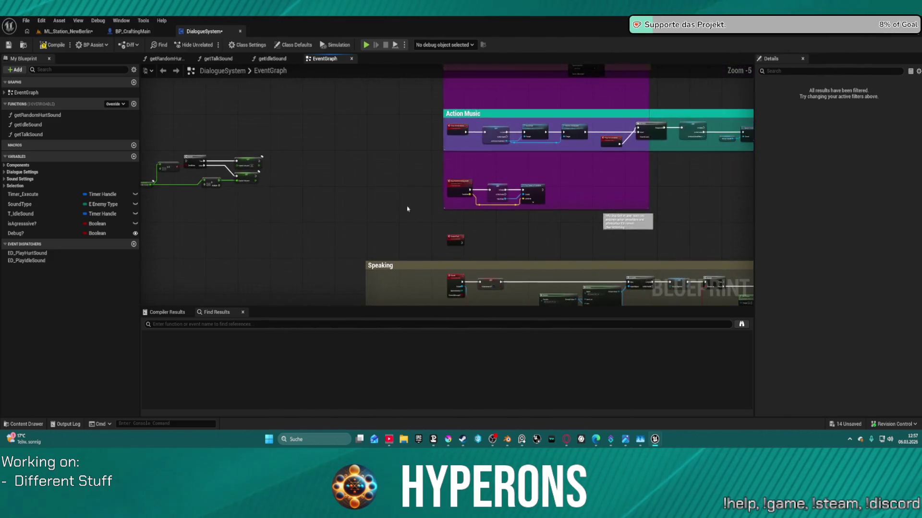
{"action": "mouse_move", "coordinate": [453, 241]}
{"action": "left_mouse_down"}
{"action": "mouse_move", "coordinate": [173, 181]}
{"action": "mouse_move", "coordinate": [153, 202]}
{"action": "mouse_move", "coordinate": [165, 223]}
{"action": "mouse_move", "coordinate": [149, 247]}
{"action": "mouse_move", "coordinate": [195, 268]}
{"action": "mouse_move", "coordinate": [206, 248]}
{"action": "left_mouse_up"}
Turn off the Debug? variable's default value and return to the ML_Station_NewBerlin level.
{"action": "left_click_drag", "start_coordinate": [410, 155], "coordinate": [427, 284]}
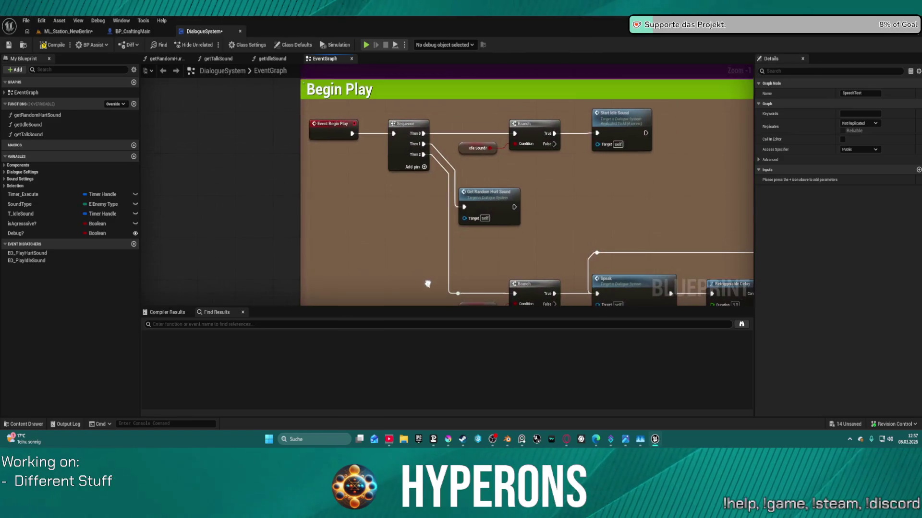
{"action": "mouse_move", "coordinate": [539, 210]}
{"action": "left_mouse_down"}
{"action": "mouse_move", "coordinate": [422, 158]}
{"action": "mouse_move", "coordinate": [398, 104]}
{"action": "mouse_move", "coordinate": [432, 105]}
{"action": "left_mouse_up"}
{"action": "left_click", "coordinate": [324, 197]}
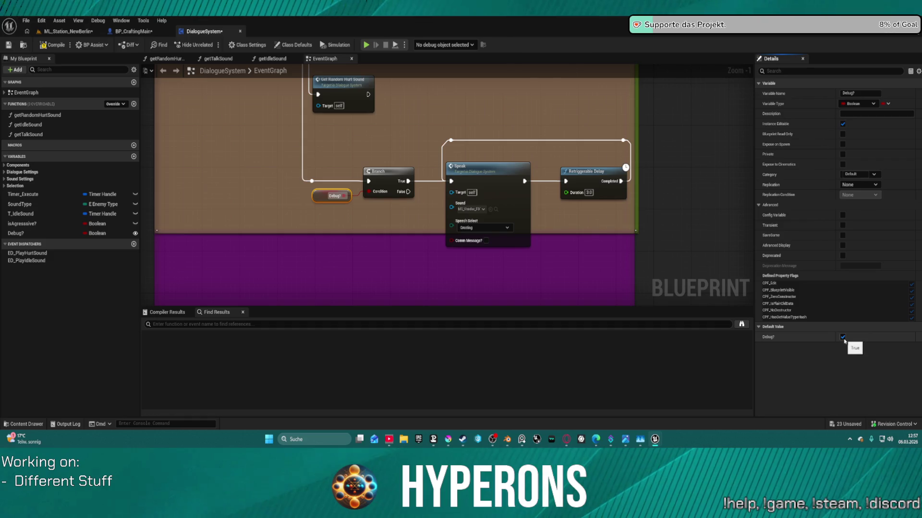
{"action": "left_click", "coordinate": [843, 337]}
{"action": "left_click", "coordinate": [67, 32]}
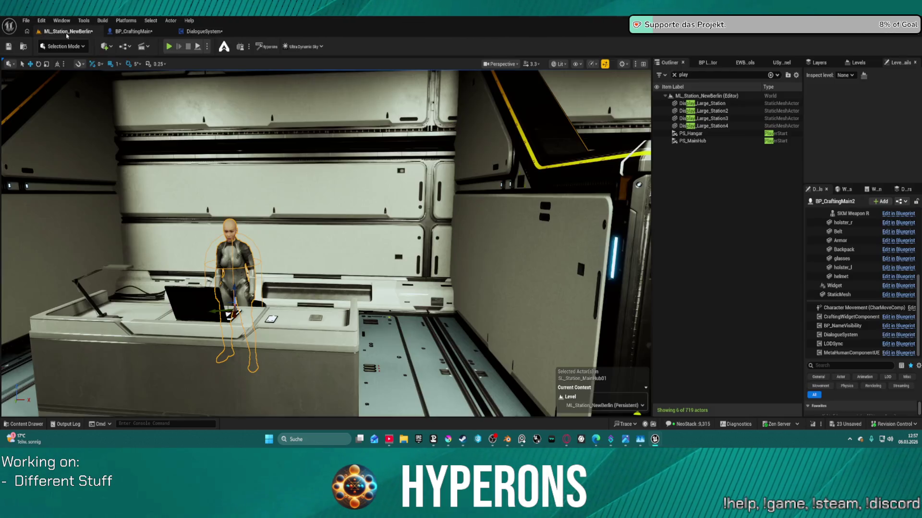
Open DEV_CharacterPreview from Maps > Testmaps, saving and checking out the modified assets.
{"action": "left_click", "coordinate": [26, 21]}
{"action": "mouse_move", "coordinate": [96, 75]}
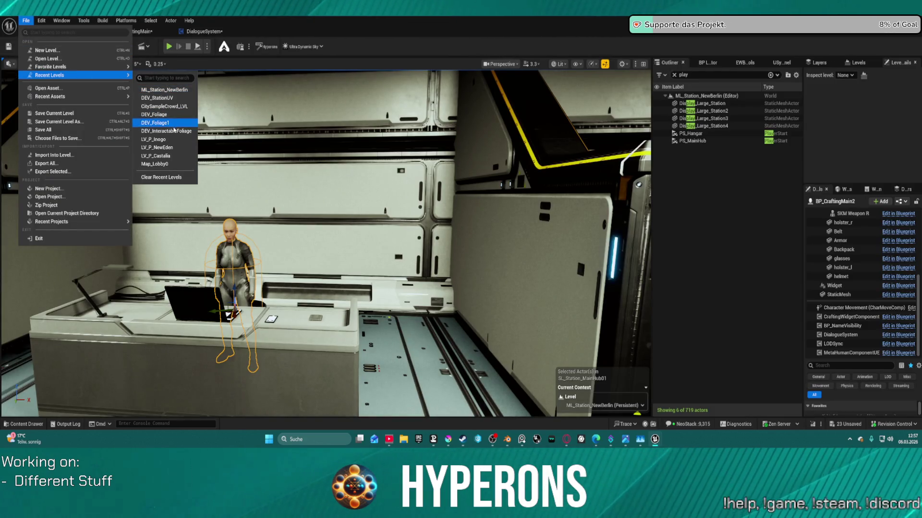
{"action": "left_click", "coordinate": [66, 59]}
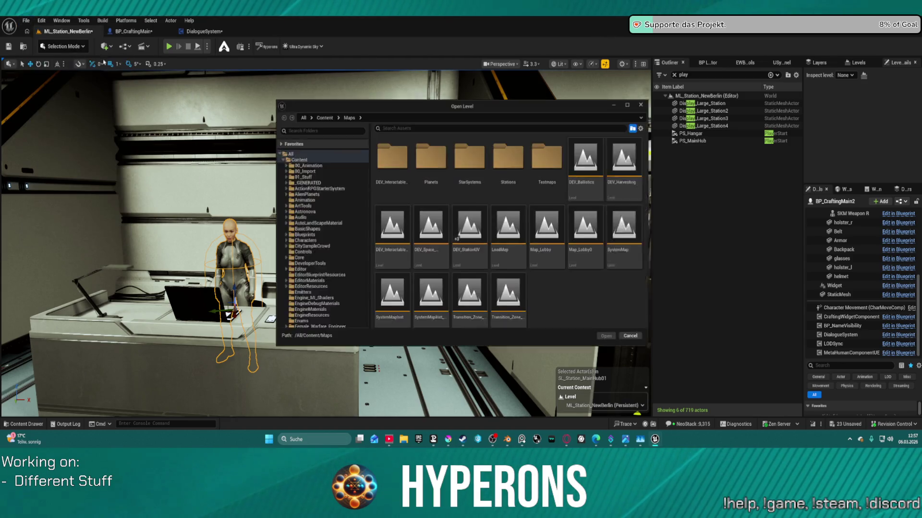
{"action": "type", "text": "a"}
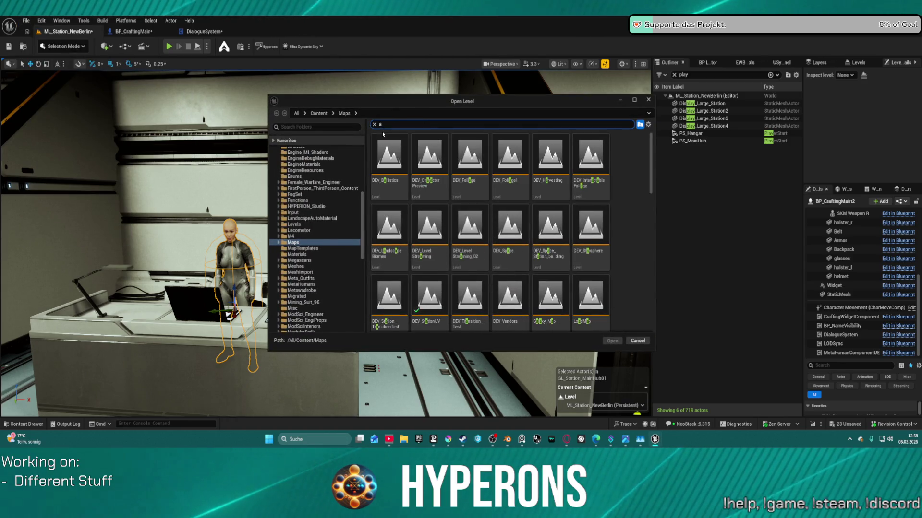
{"action": "type", "text": "i tt"}
{"action": "key", "text": "BackSpace"}
{"action": "key", "text": "BackSpace"}
{"action": "key", "text": "BackSpace"}
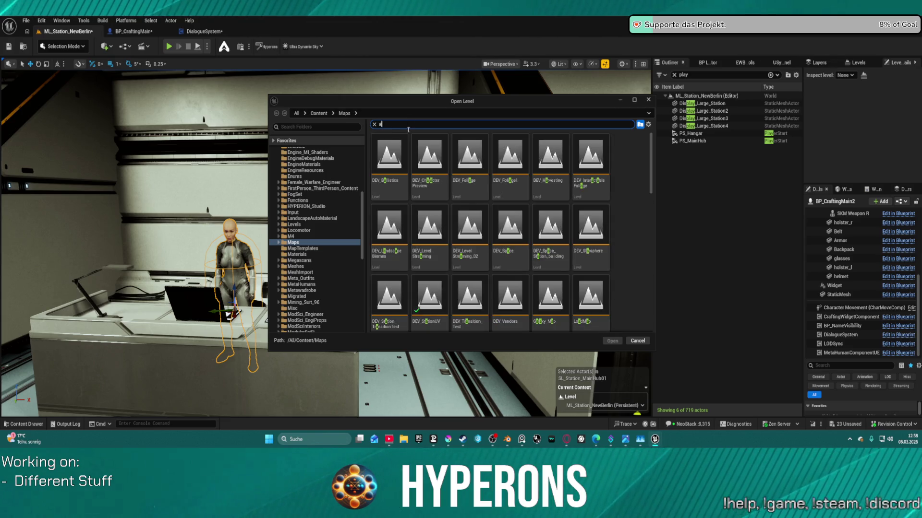
{"action": "left_click", "coordinate": [279, 243]}
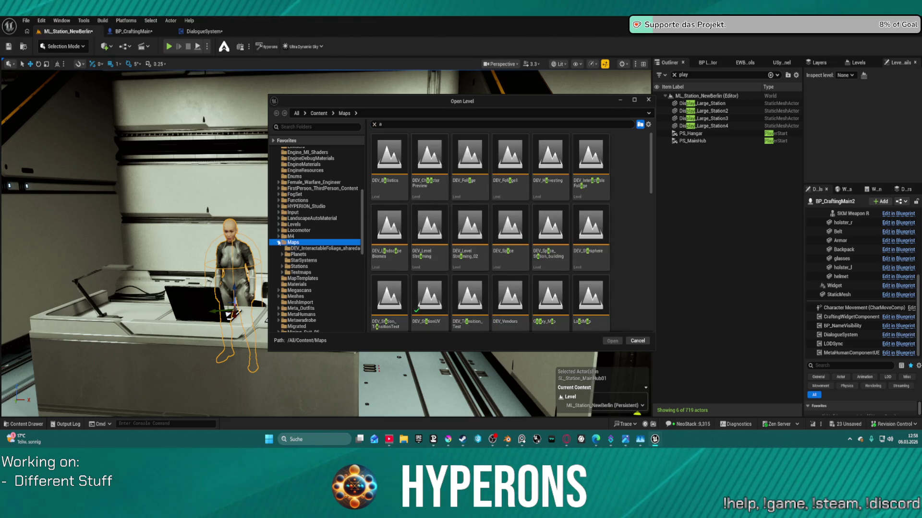
{"action": "left_click", "coordinate": [301, 272]}
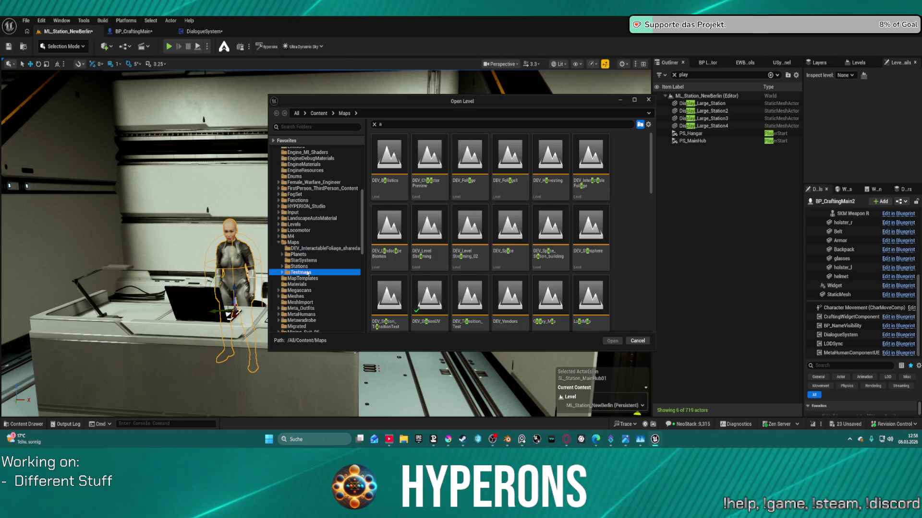
{"action": "left_click", "coordinate": [568, 206]}
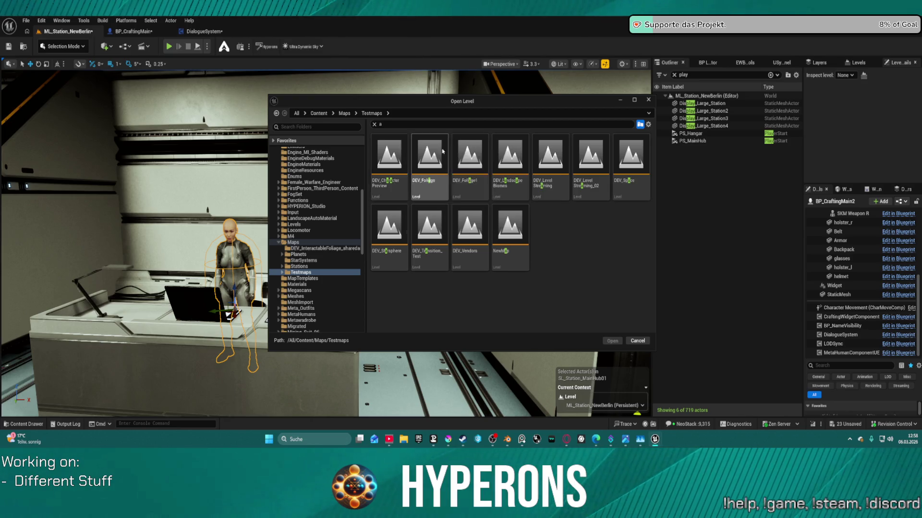
{"action": "left_click", "coordinate": [406, 163]}
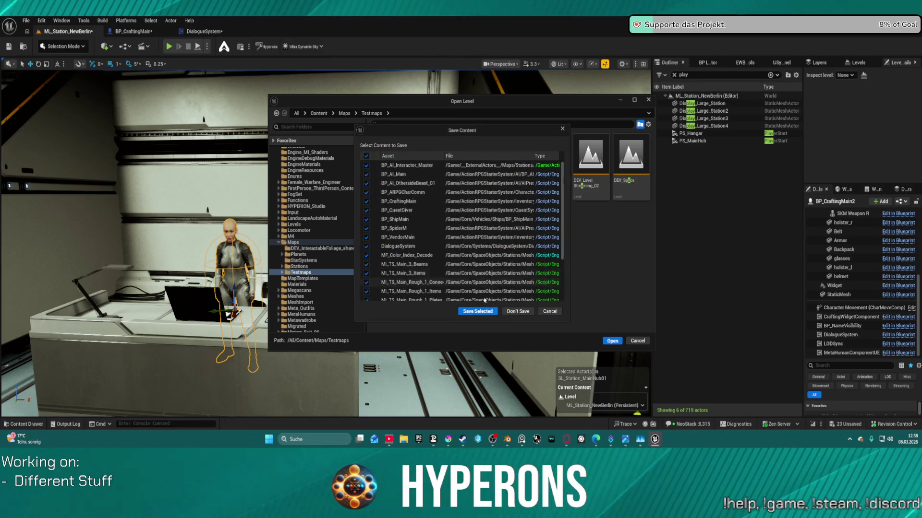
{"action": "left_click", "coordinate": [478, 311]}
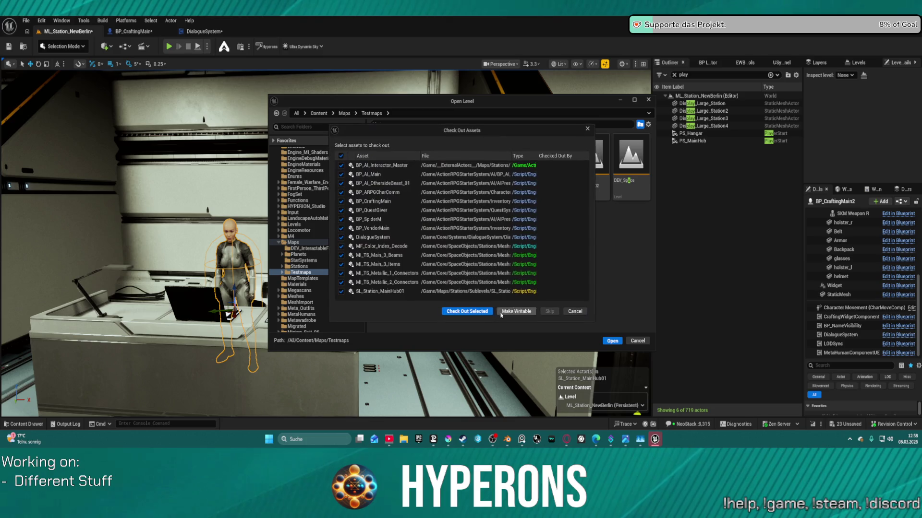
{"action": "left_click", "coordinate": [476, 311]}
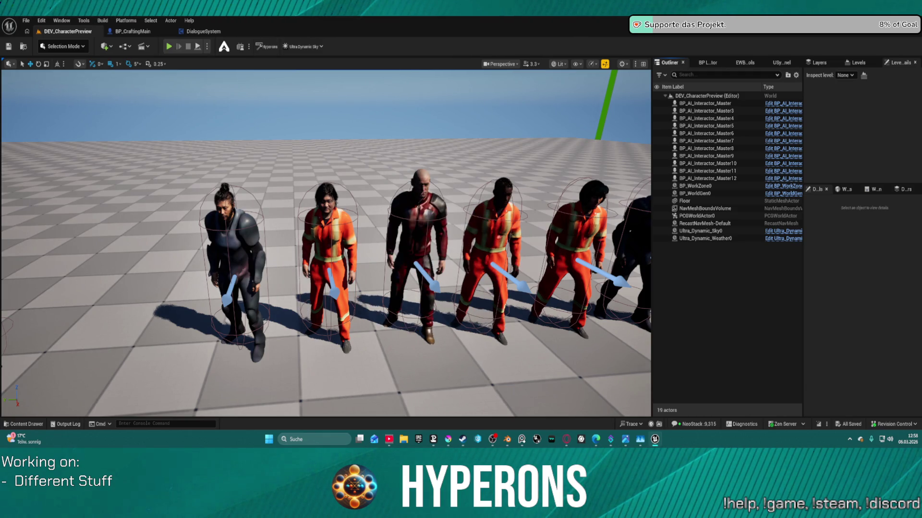
Fly the camera back to frame both rows of characters, then return to the DialogueSystem EventGraph.
{"action": "key", "text": "a"}
{"action": "key", "text": "a"}
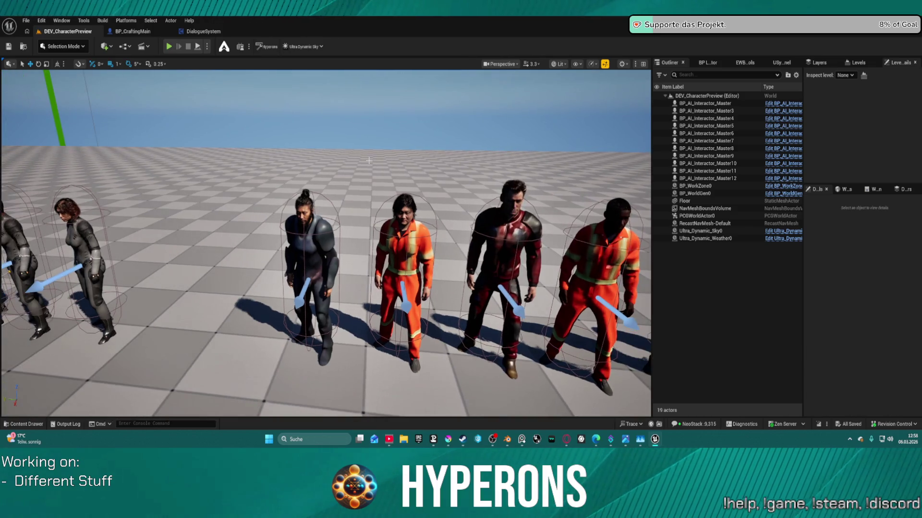
{"action": "key", "text": "s"}
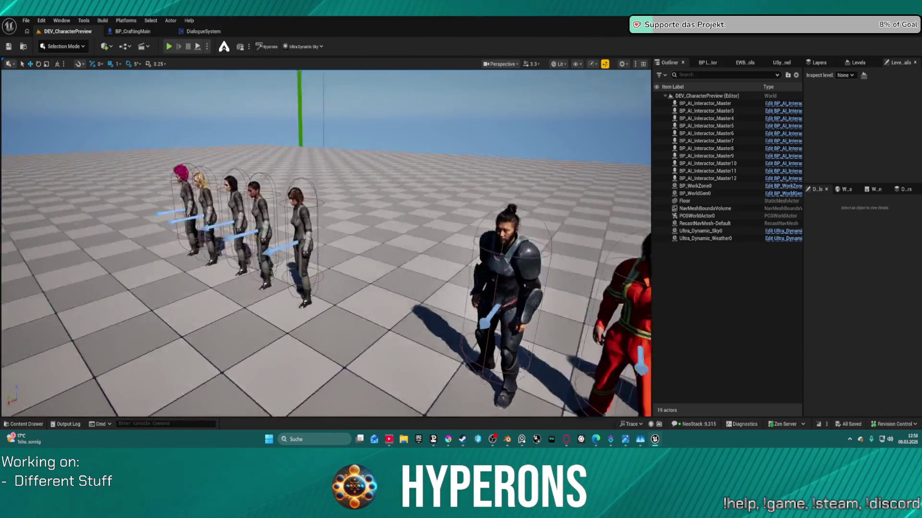
{"action": "key", "text": "w"}
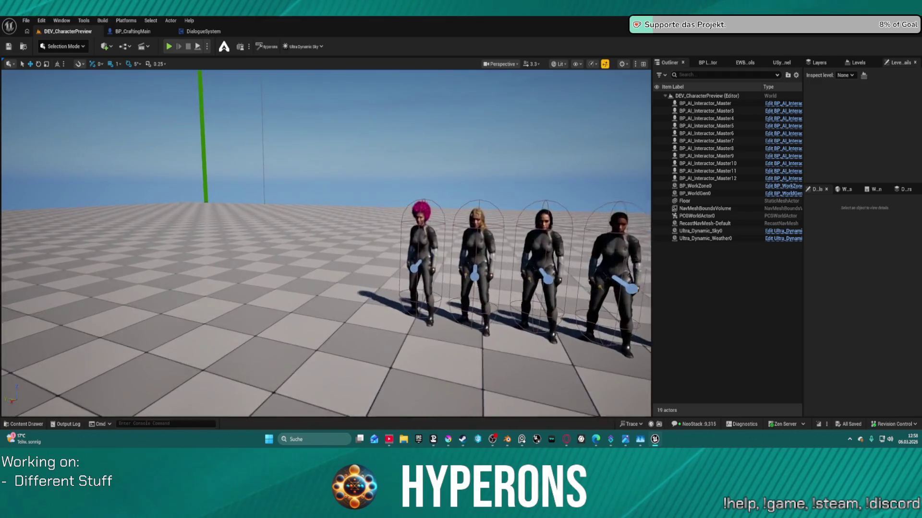
{"action": "key", "text": "s"}
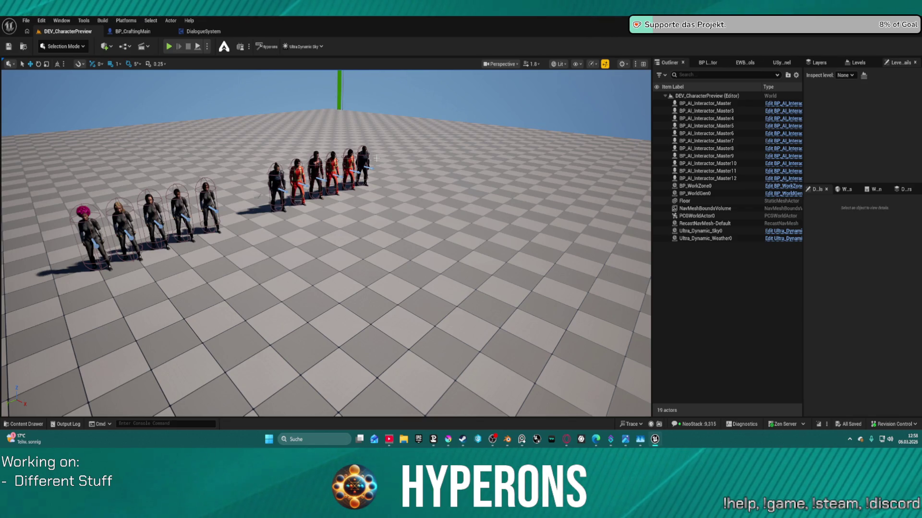
{"action": "key", "text": "a"}
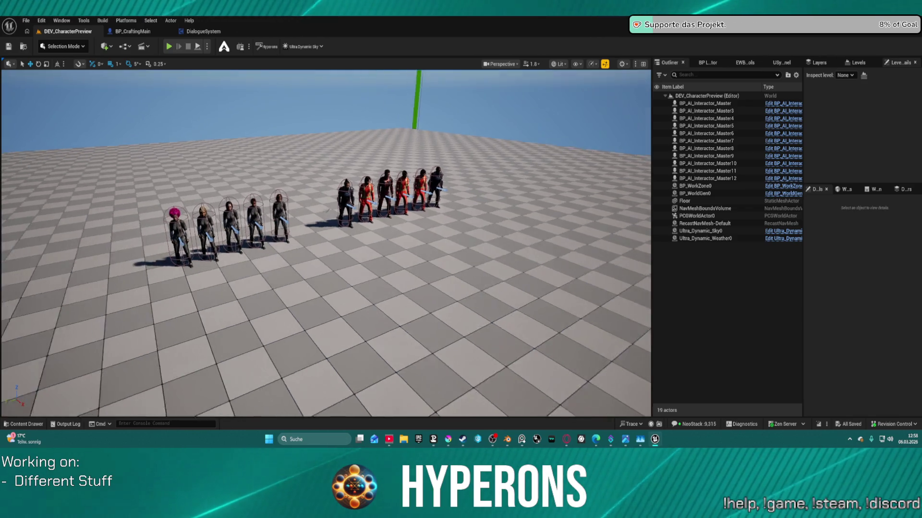
{"action": "key", "text": "w"}
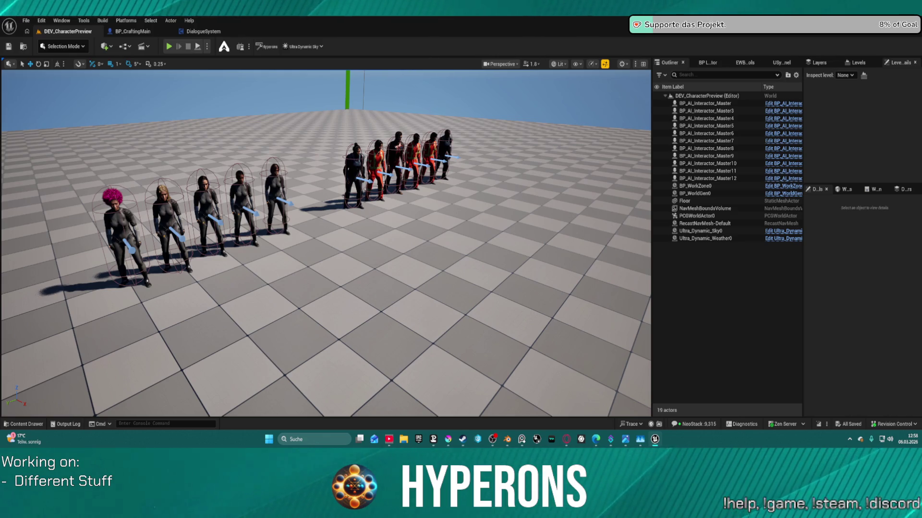
{"action": "key", "text": "s"}
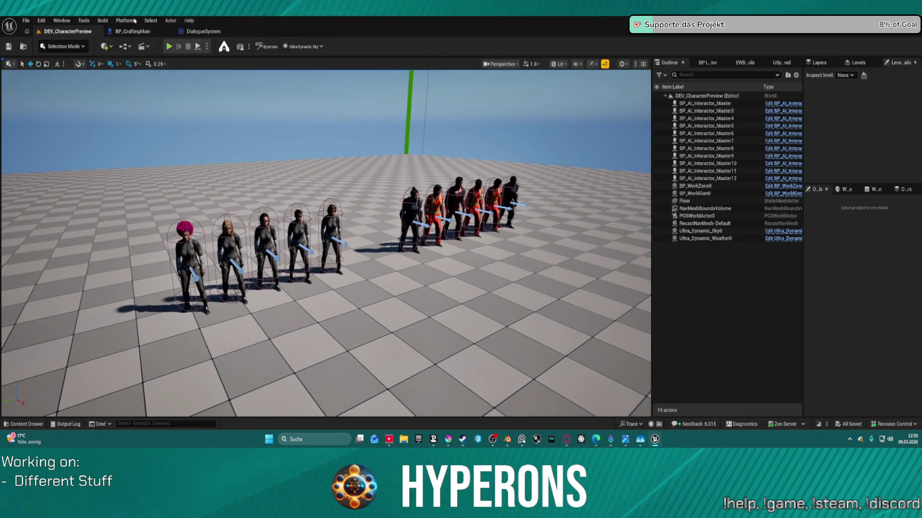
{"action": "left_click", "coordinate": [202, 32]}
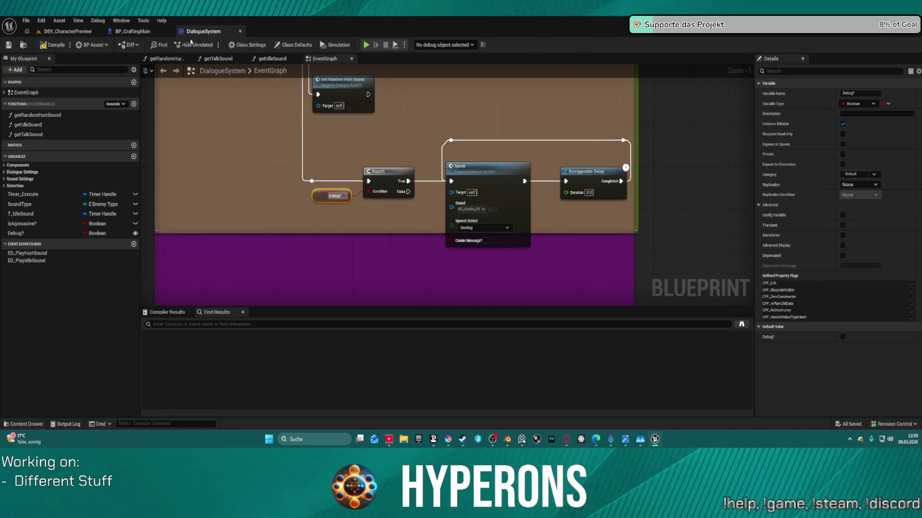
Inspect the Speak node and Debug? variable, compile DialogueSystem, then switch to BP_CraftingMain.
{"action": "left_click", "coordinate": [498, 213]}
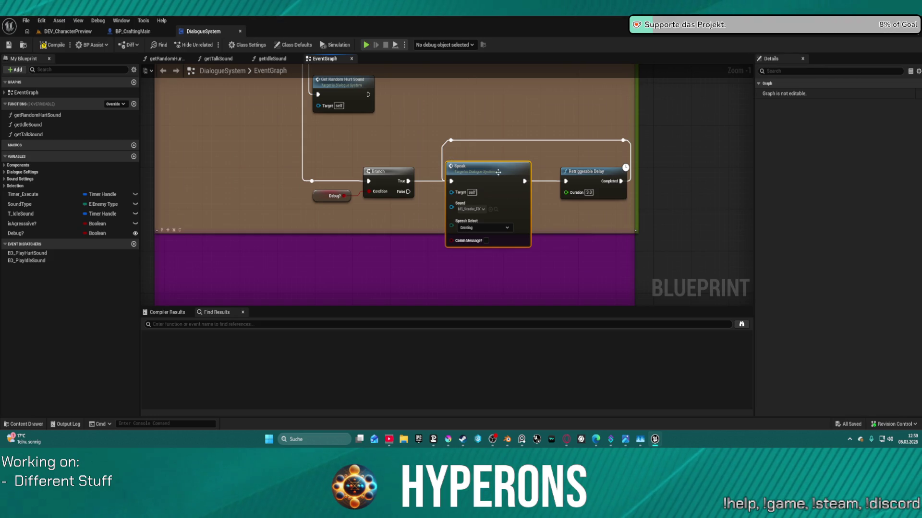
{"action": "left_click_drag", "start_coordinate": [505, 127], "coordinate": [561, 182]}
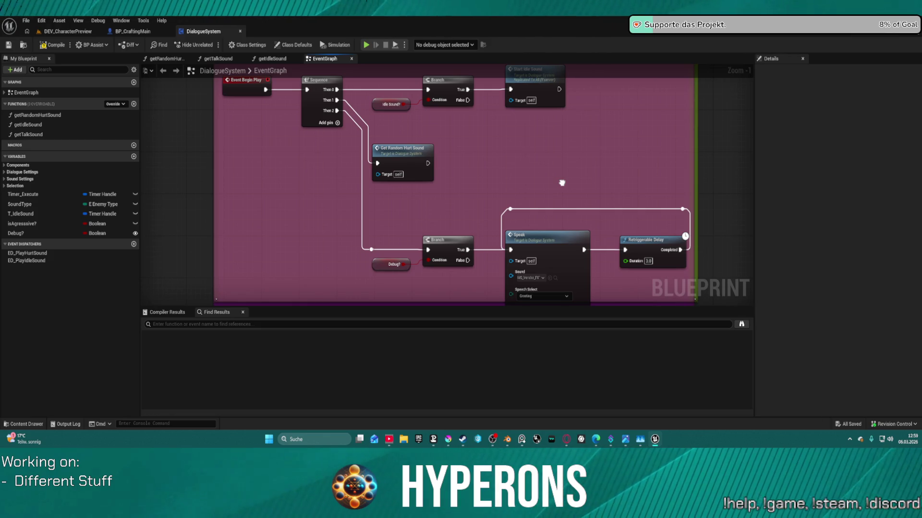
{"action": "left_click", "coordinate": [384, 268]}
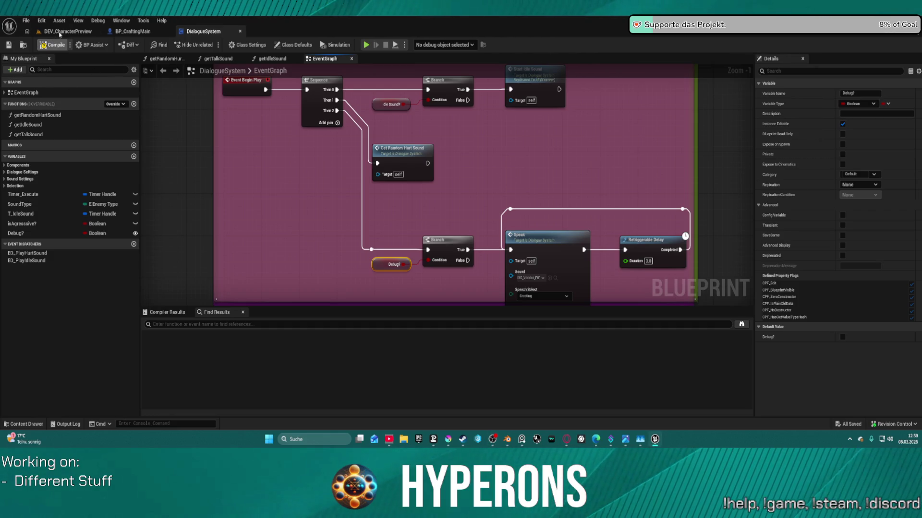
{"action": "left_click", "coordinate": [50, 44]}
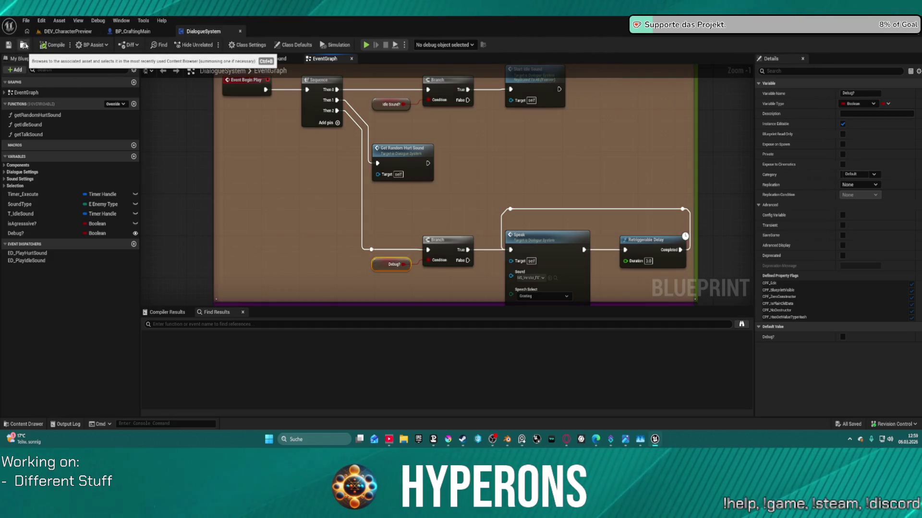
{"action": "left_click", "coordinate": [107, 32]}
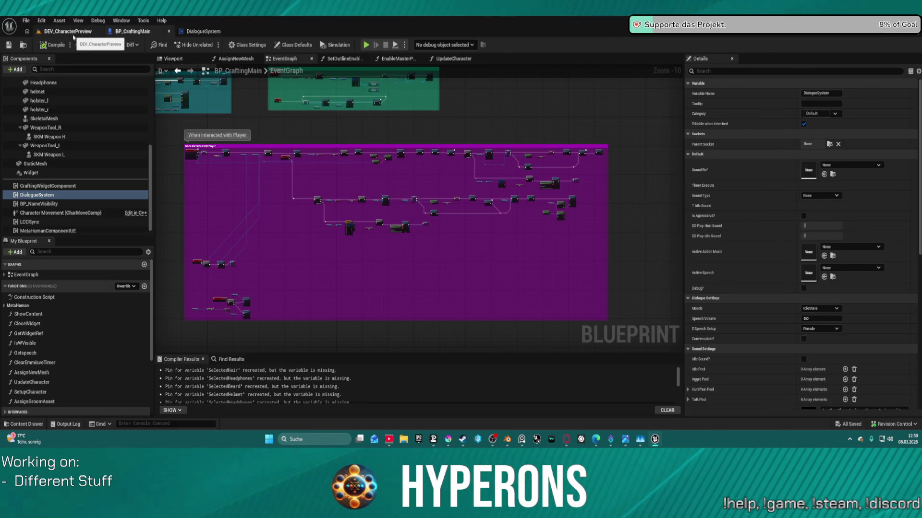
Back in the DEV_CharacterPreview level, select the pink-haired character and bring up the content browser.
{"action": "left_click", "coordinate": [72, 34]}
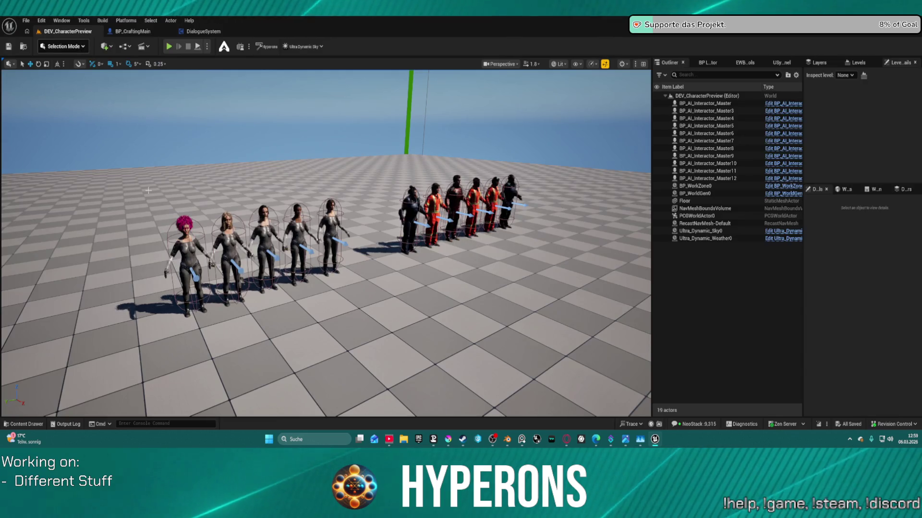
{"action": "left_click_drag", "start_coordinate": [337, 193], "coordinate": [334, 193]}
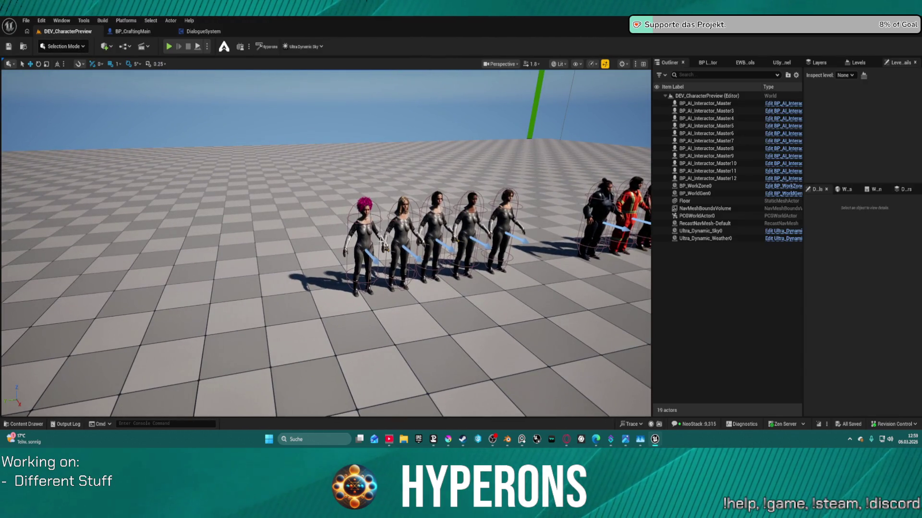
{"action": "left_click", "coordinate": [370, 253]}
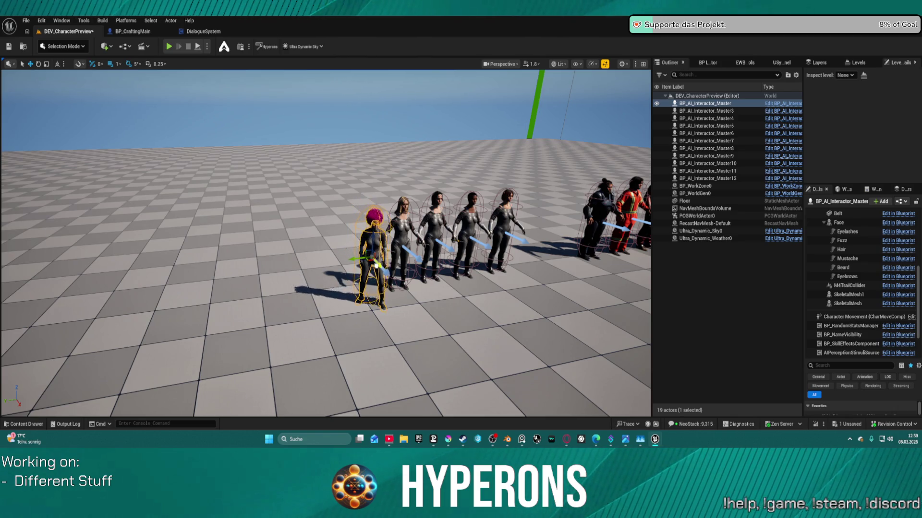
{"action": "key", "text": "ctrl+space"}
{"action": "left_click_drag", "start_coordinate": [261, 225], "coordinate": [307, 156]}
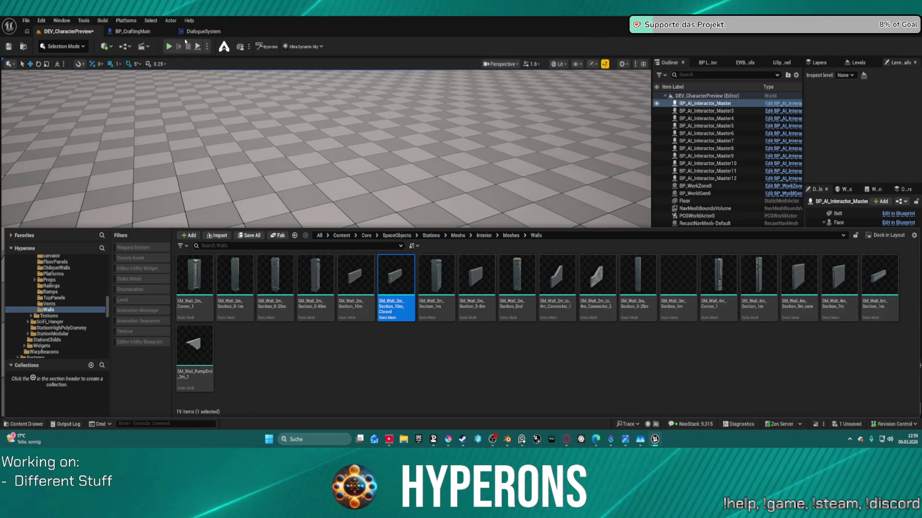
{"action": "left_click", "coordinate": [133, 31]}
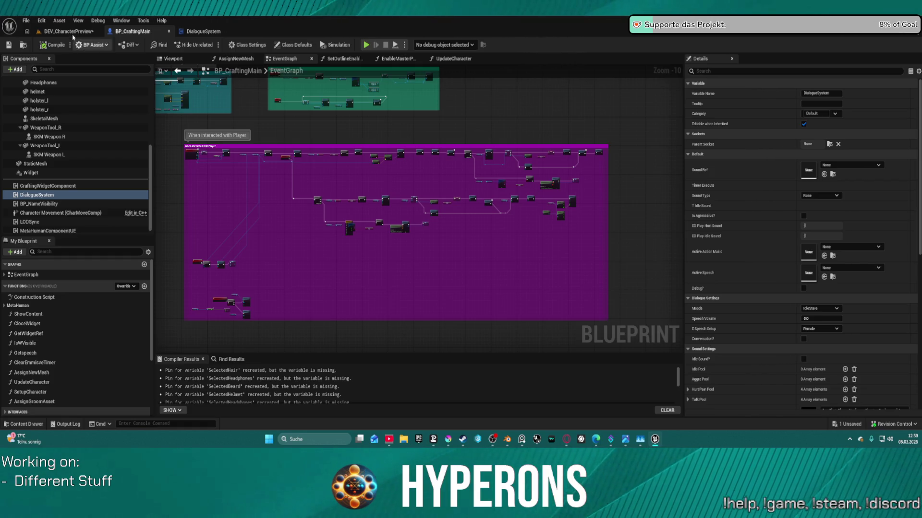
{"action": "left_click", "coordinate": [72, 31]}
Drag a BP_CraftingMain character into the level, focus on it and rotate it to a new facing.
{"action": "mouse_move", "coordinate": [333, 256]}
{"action": "left_mouse_down"}
{"action": "mouse_move", "coordinate": [340, 267]}
{"action": "mouse_move", "coordinate": [357, 245]}
{"action": "mouse_move", "coordinate": [158, 211]}
{"action": "left_mouse_up"}
{"action": "key", "text": "f"}
{"action": "left_click_drag", "start_coordinate": [240, 288], "coordinate": [336, 288]}
{"action": "left_click_drag", "start_coordinate": [285, 219], "coordinate": [285, 219]}
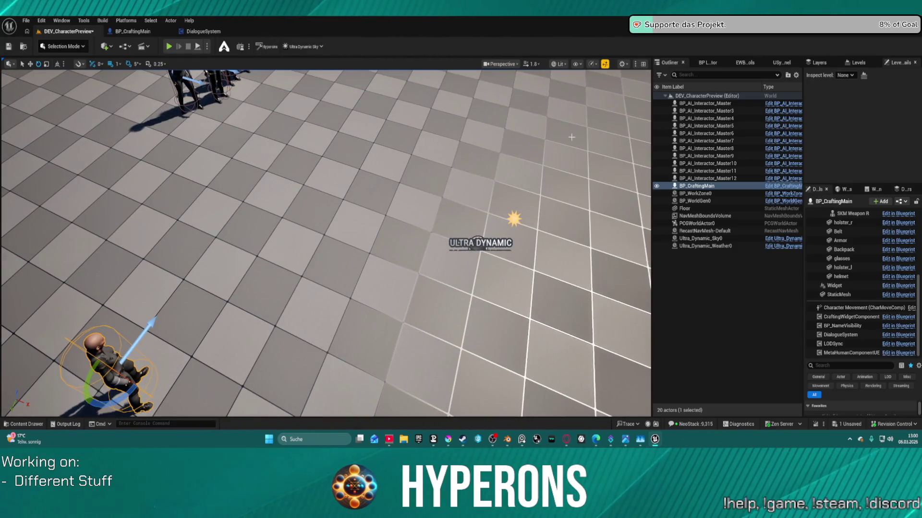
In World Settings, set GameMode Override to BP_ARPG_GameMode.
{"action": "left_click", "coordinate": [875, 189]}
{"action": "left_click", "coordinate": [845, 189]}
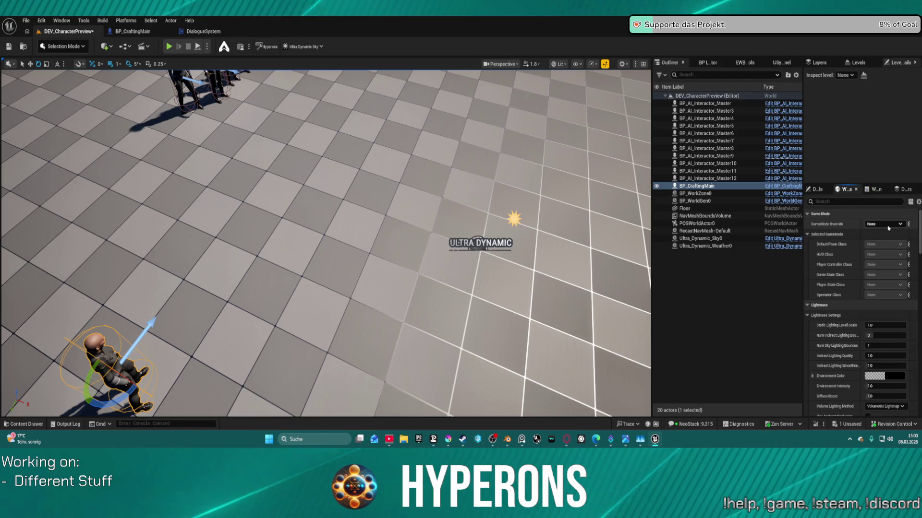
{"action": "left_click", "coordinate": [884, 224]}
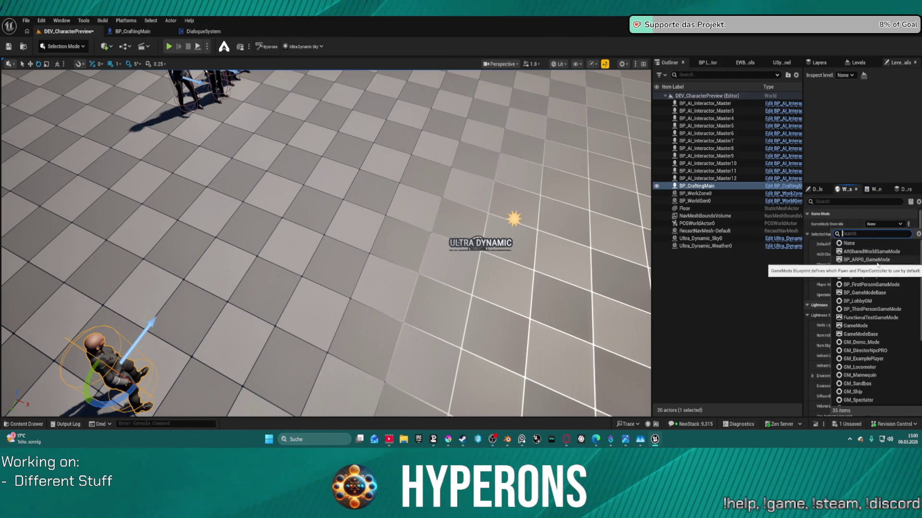
{"action": "left_click", "coordinate": [876, 261]}
Select the NavMeshBoundsVolume, then select all eleven AI interactor characters in the Outliner.
{"action": "left_click", "coordinate": [684, 253]}
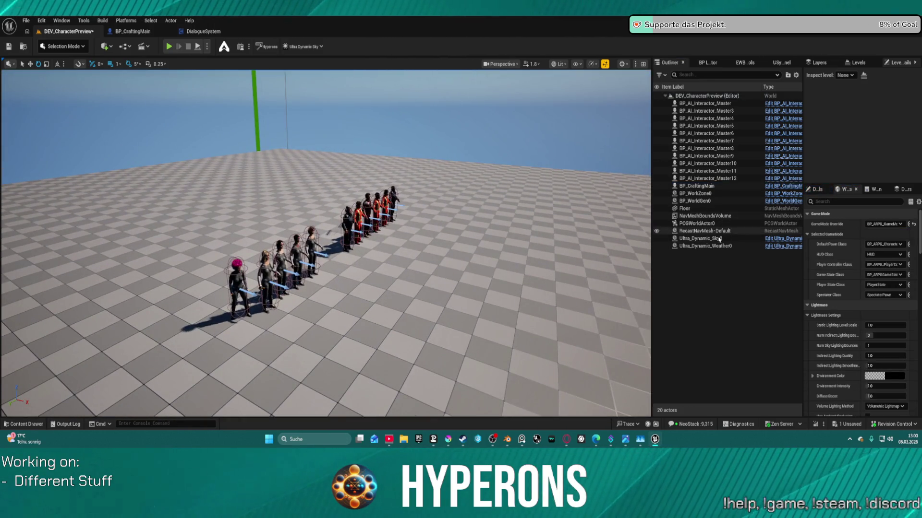
{"action": "left_click", "coordinate": [688, 216]}
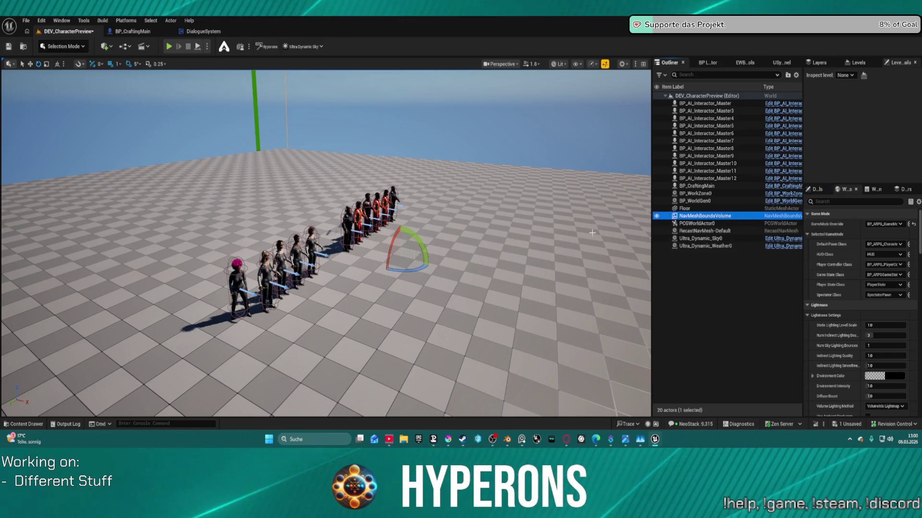
{"action": "left_click", "coordinate": [349, 216]}
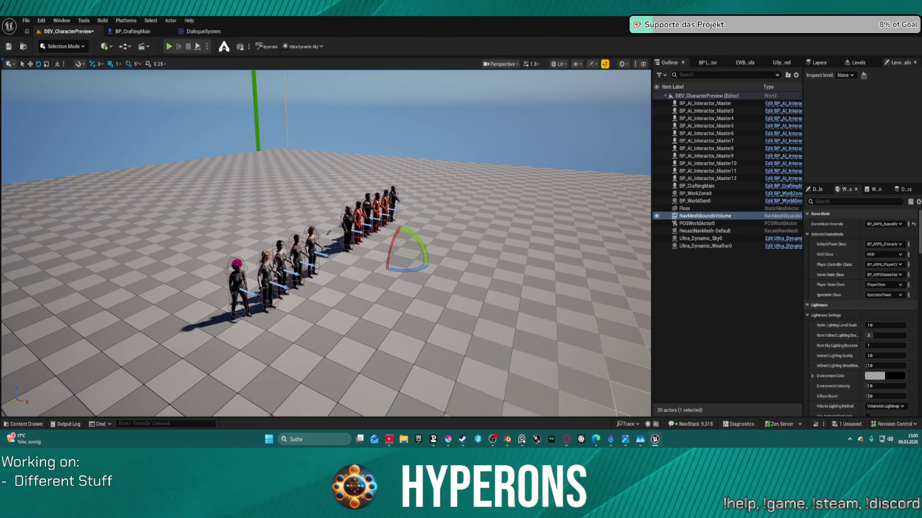
{"action": "left_click", "coordinate": [705, 104], "text": "shift"}
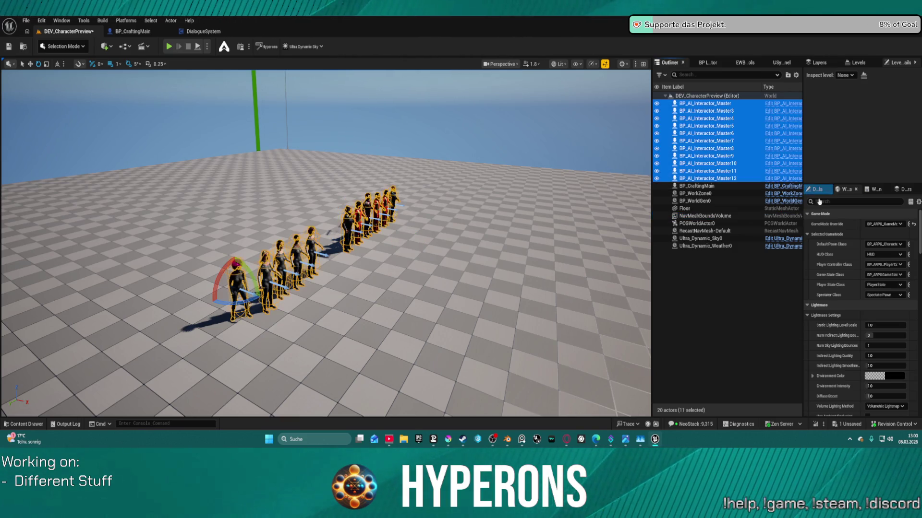
Scroll through the eleven AI interactors' shared Settings, then play the level in the editor.
{"action": "scroll", "coordinate": [839, 249], "scroll_direction": "down", "scroll_amount": 5}
{"action": "scroll", "coordinate": [839, 249], "scroll_direction": "down", "scroll_amount": 1}
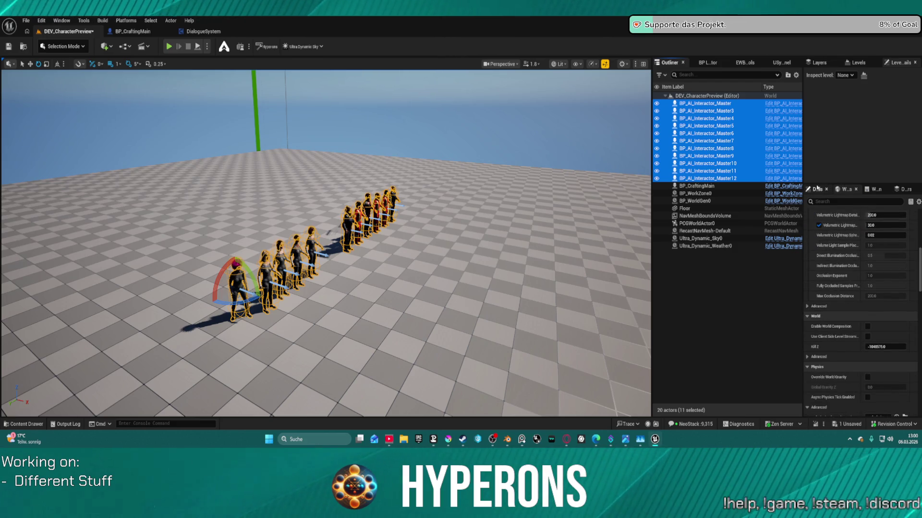
{"action": "left_click", "coordinate": [817, 188]}
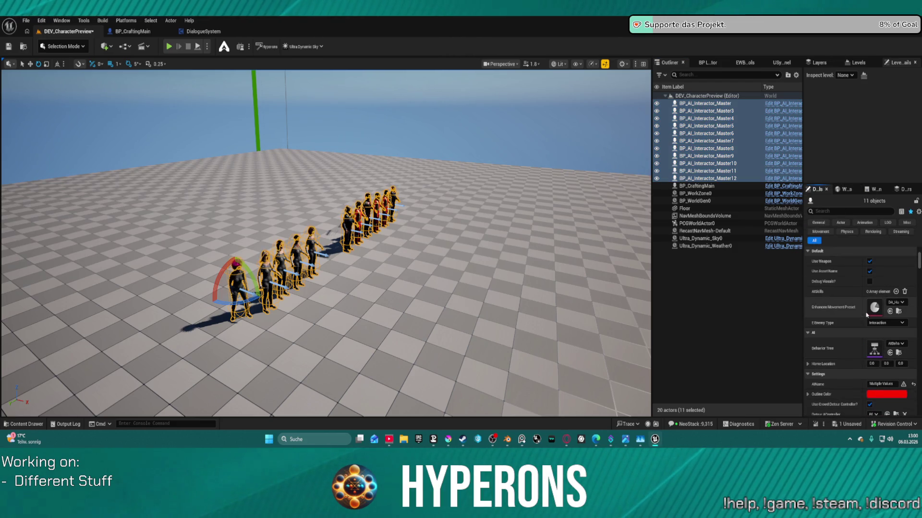
{"action": "scroll", "coordinate": [866, 311], "scroll_direction": "down", "scroll_amount": 3}
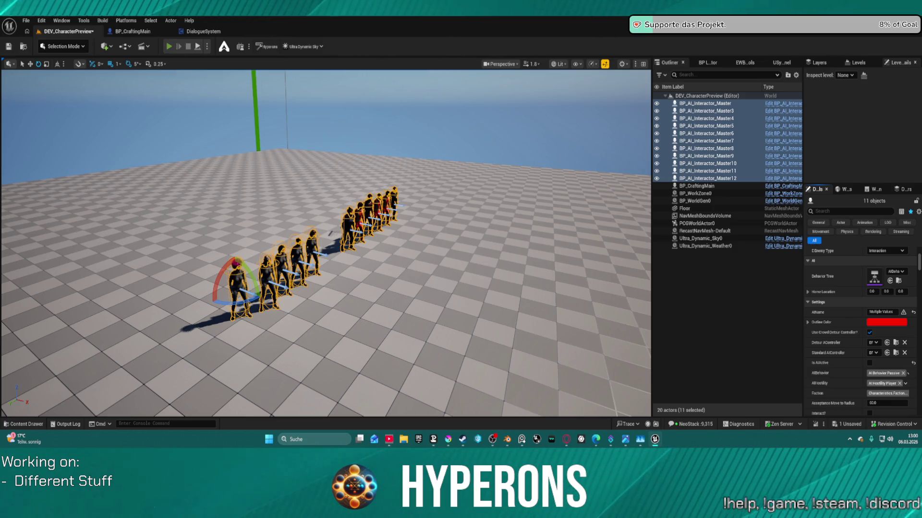
{"action": "left_click", "coordinate": [169, 46]}
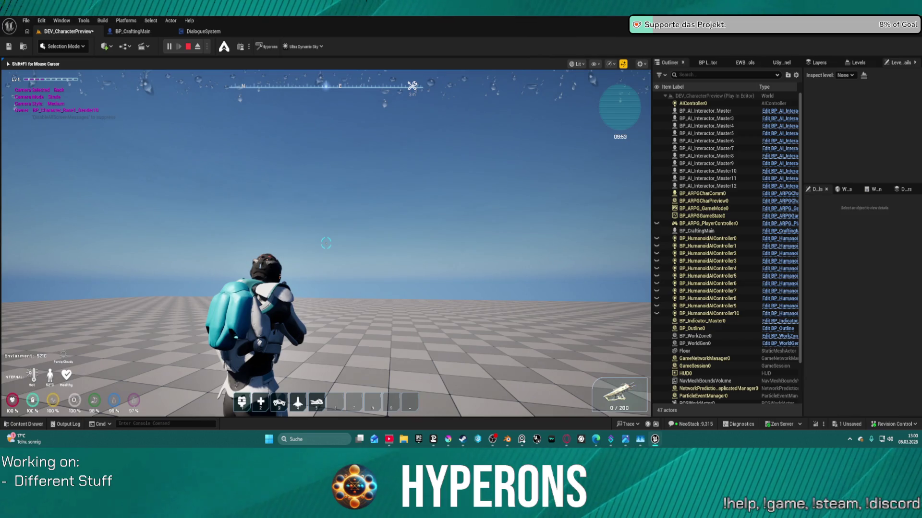
Close the PureRef window from its taskbar menu.
{"action": "key", "text": "super"}
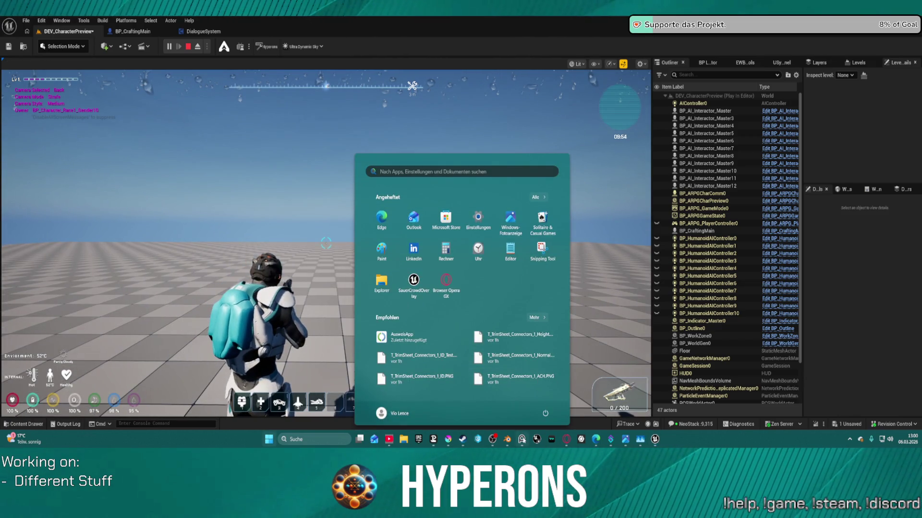
{"action": "right_click", "coordinate": [522, 439]}
{"action": "left_click", "coordinate": [521, 419]}
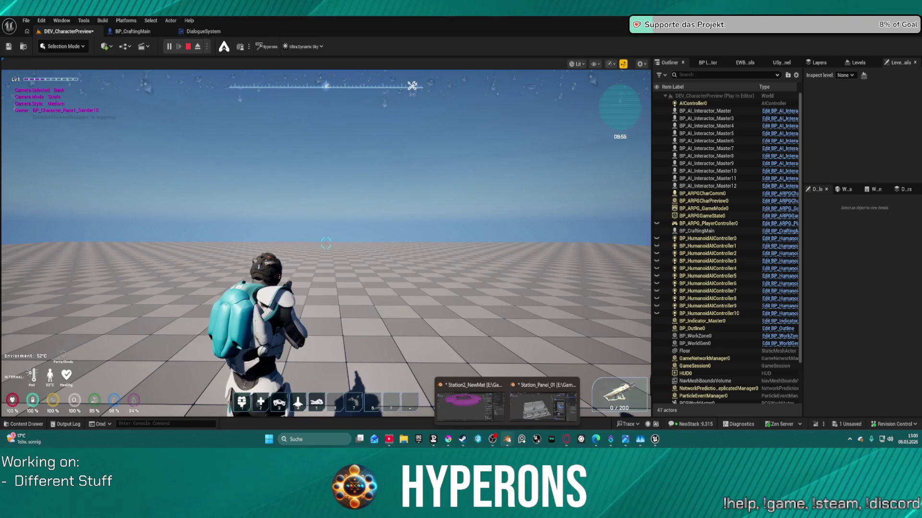
Bring the Station_Panel_01 Blender file to the front and quit it with Ctrl+Q.
{"action": "right_click", "coordinate": [507, 439]}
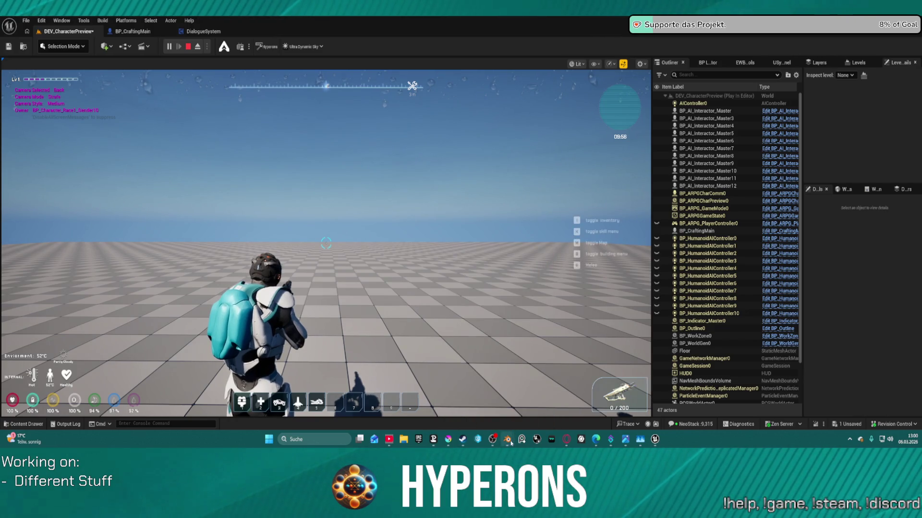
{"action": "mouse_move", "coordinate": [509, 438]}
{"action": "left_click", "coordinate": [542, 401]}
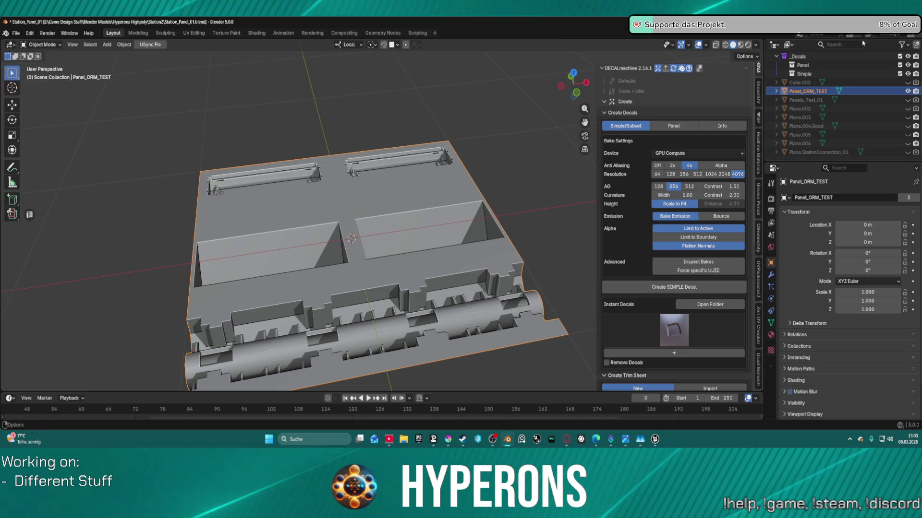
{"action": "key", "text": "ctrl+q"}
Decline saving Station_Panel_01, quit the Station2_NewMat Blender file, and dismiss Steam's quick menu.
{"action": "left_click", "coordinate": [423, 242]}
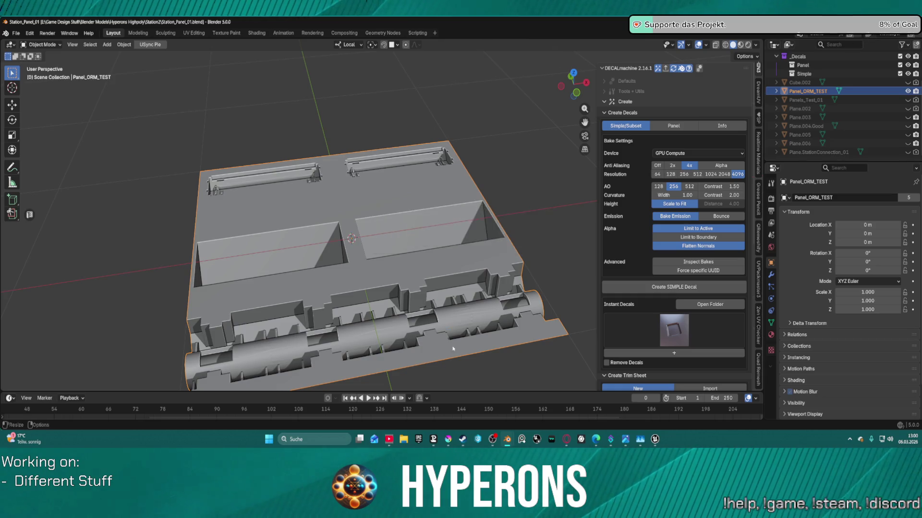
{"action": "left_click", "coordinate": [508, 439]}
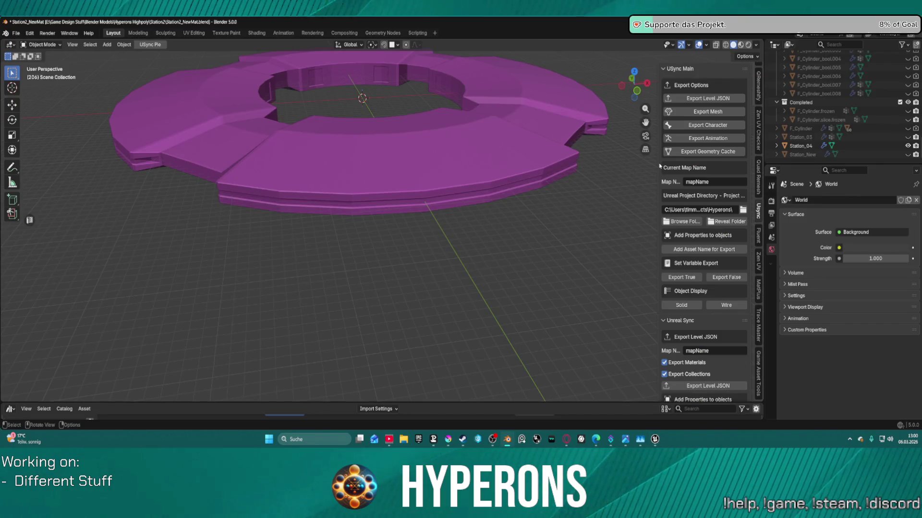
{"action": "key", "text": "ctrl+q"}
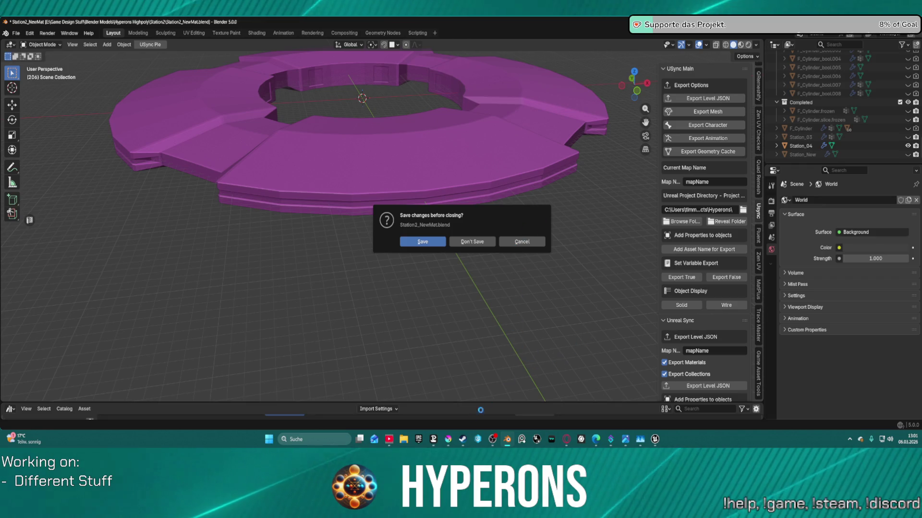
{"action": "right_click", "coordinate": [462, 440]}
{"action": "left_click", "coordinate": [445, 419]}
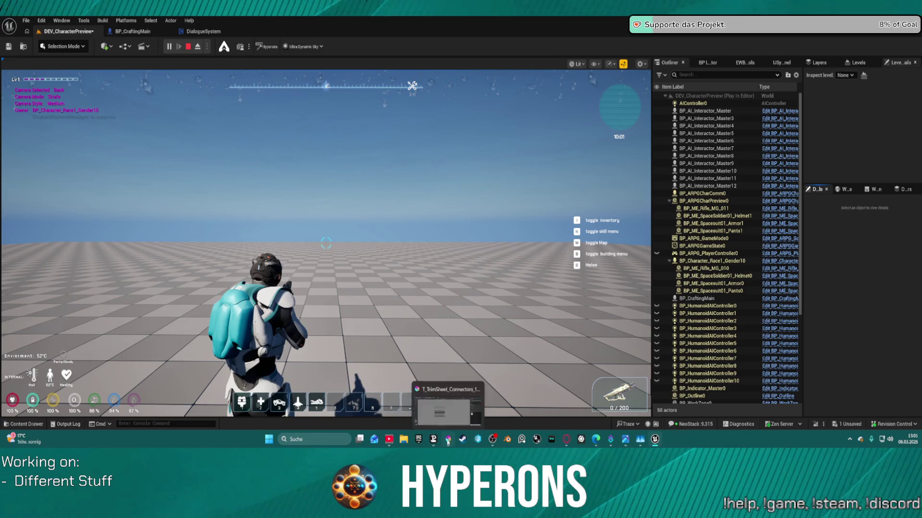
Close Krita, answering the save prompts for the ID, Normal and Height textures.
{"action": "right_click", "coordinate": [447, 440]}
{"action": "left_click", "coordinate": [445, 429]}
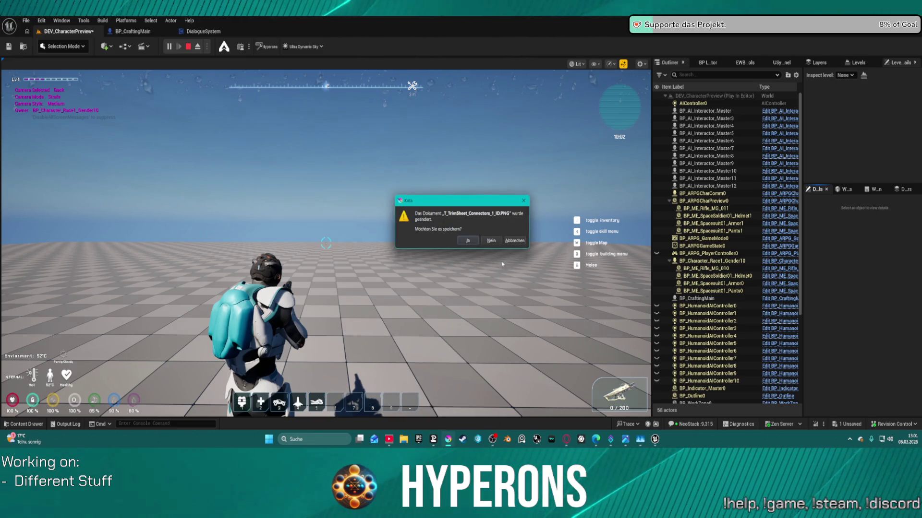
{"action": "left_click", "coordinate": [491, 241]}
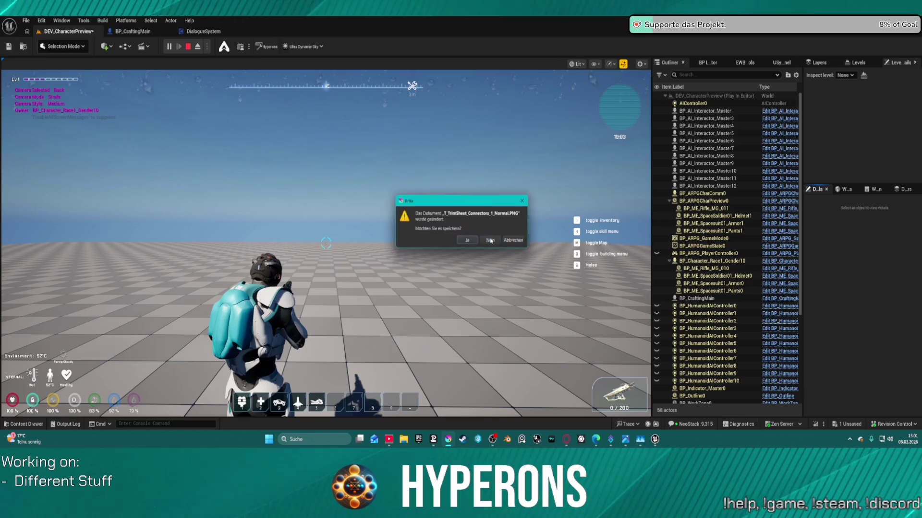
{"action": "left_click", "coordinate": [491, 240]}
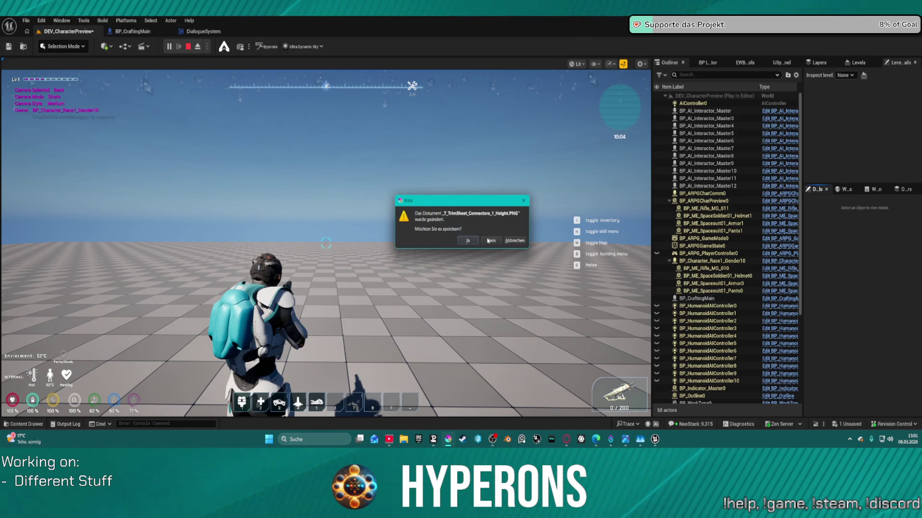
{"action": "left_click", "coordinate": [491, 240]}
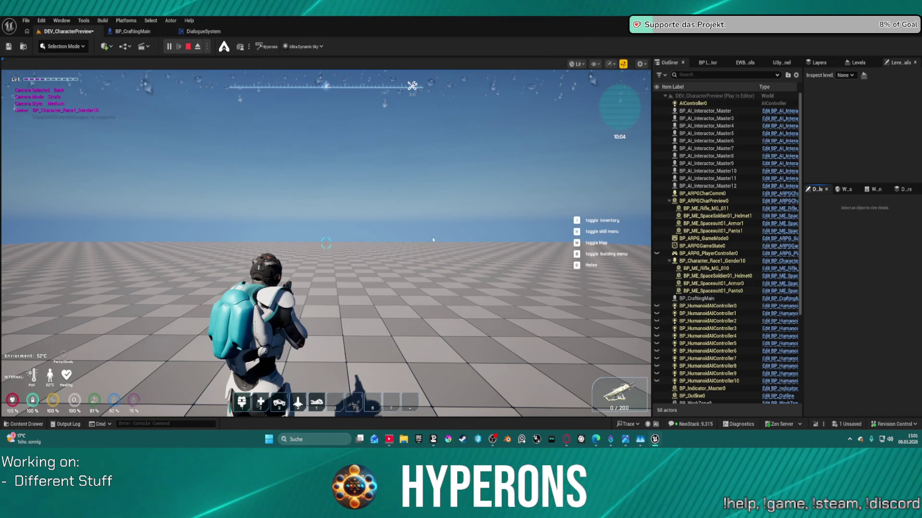
In play mode, walk to the NPC, open Crafting - ABC with E, then stop and orbit the character.
{"action": "left_click", "coordinate": [482, 235]}
{"action": "key", "text": "w"}
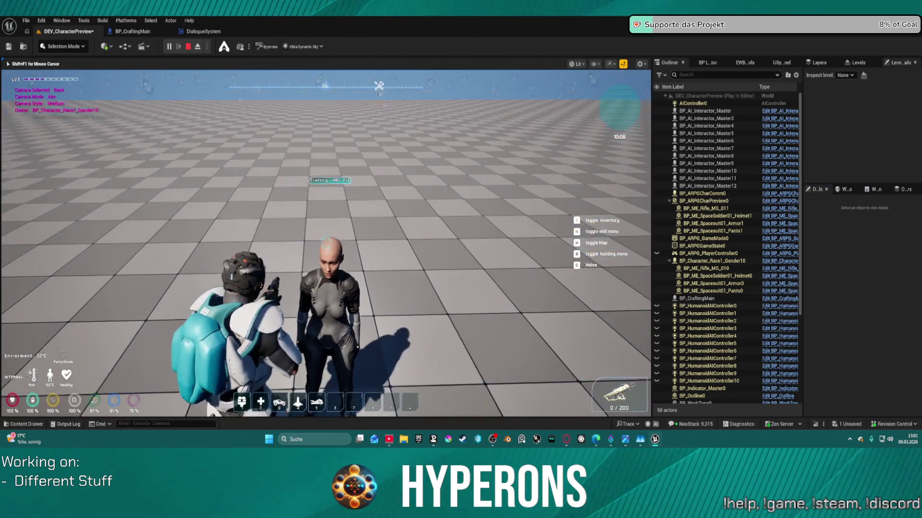
{"action": "key", "text": "e"}
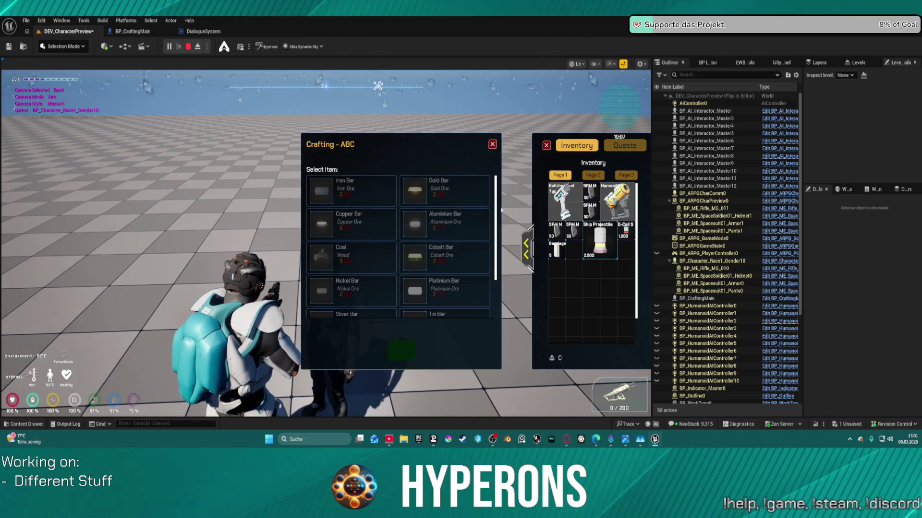
{"action": "key", "text": "F8"}
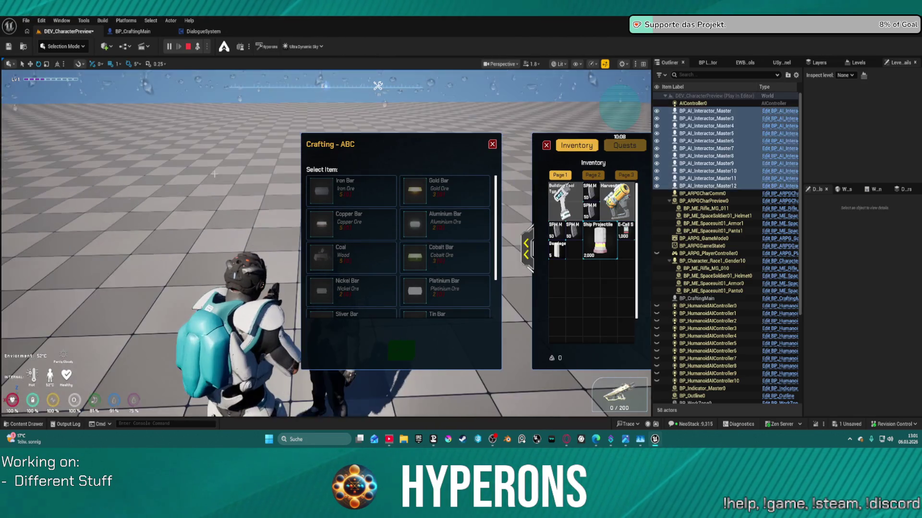
{"action": "scroll", "coordinate": [331, 142], "scroll_direction": "down", "scroll_amount": 10}
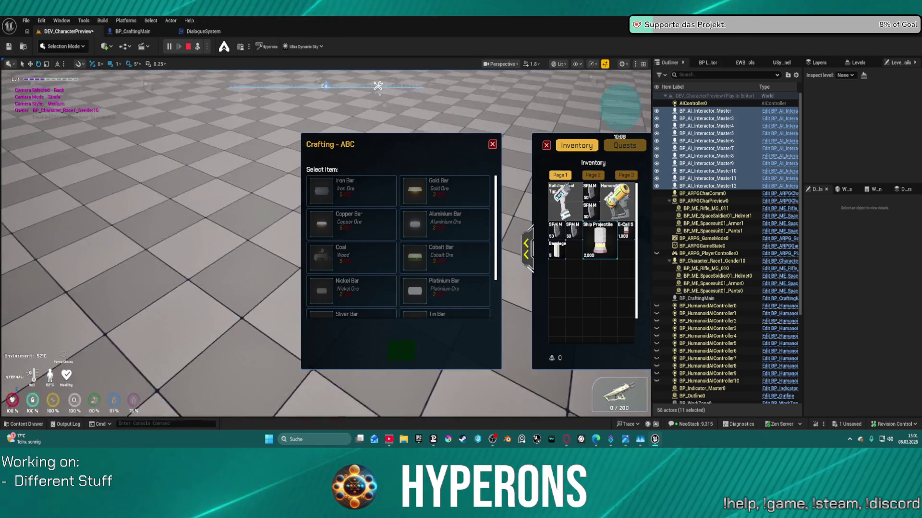
{"action": "key", "text": "Escape"}
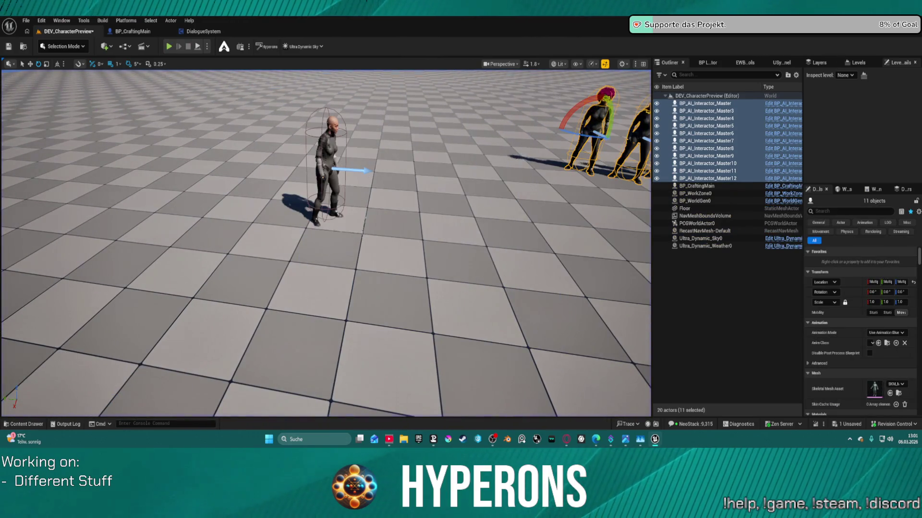
{"action": "scroll", "coordinate": [327, 243], "scroll_direction": "down", "scroll_amount": 3}
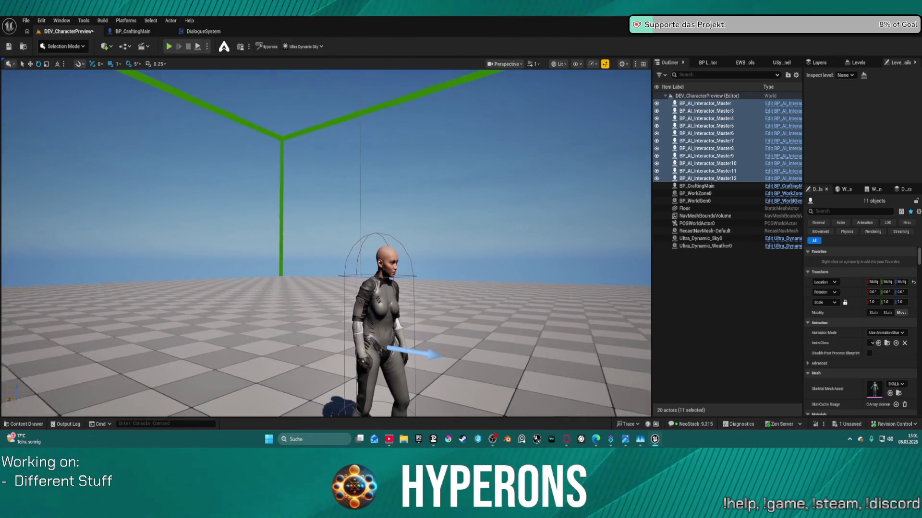
{"action": "left_click_drag", "start_coordinate": [361, 192], "coordinate": [360, 159]}
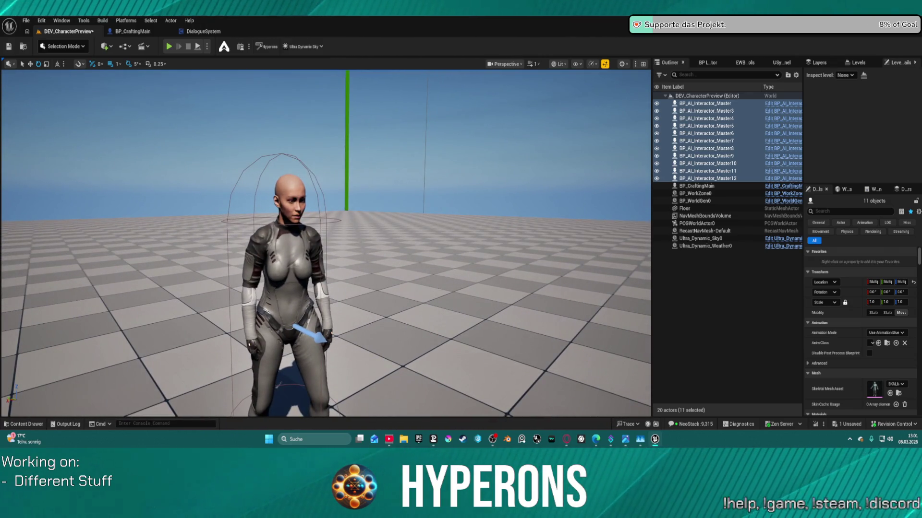
Select BP_CraftingMain in the Outliner and show only its General properties in an enlarged Details panel.
{"action": "left_click", "coordinate": [701, 186]}
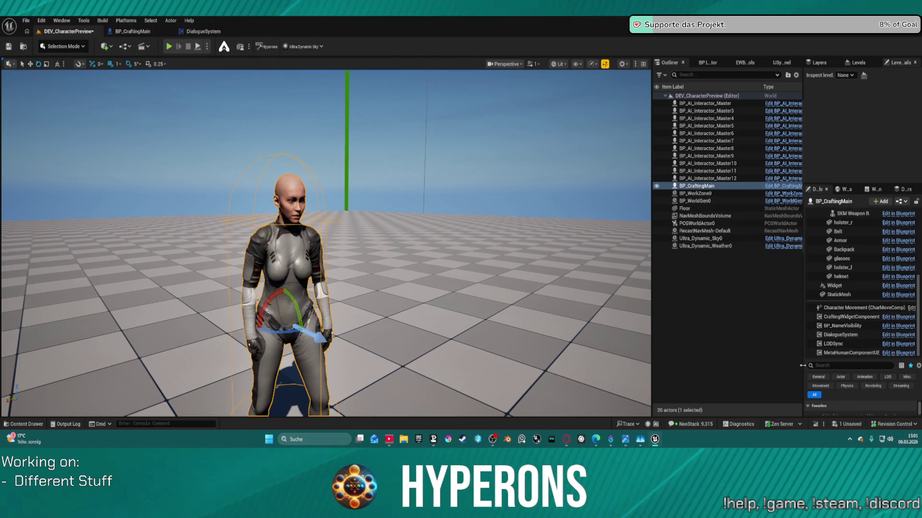
{"action": "left_click", "coordinate": [818, 377]}
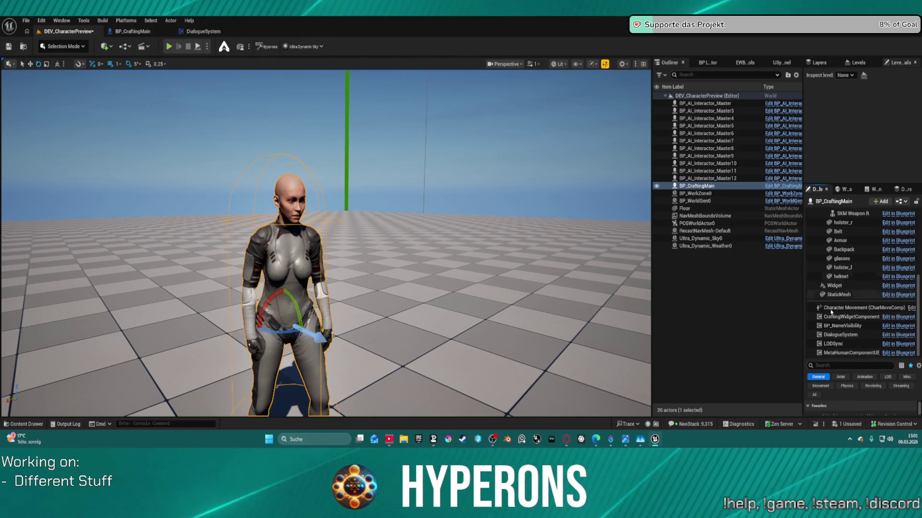
{"action": "left_click_drag", "start_coordinate": [863, 358], "coordinate": [853, 224]}
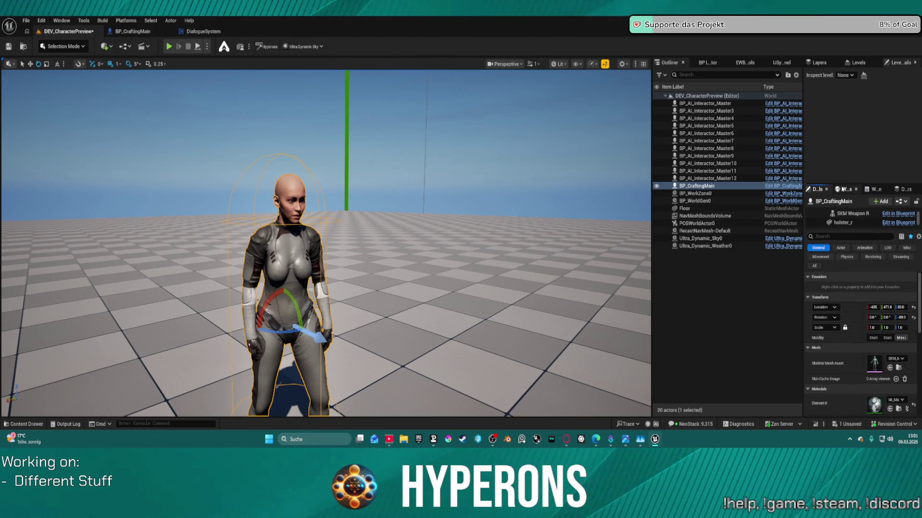
Scroll through its transform, mesh, materials, shape, camera and pawn settings, then open the BP_CraftingMain blueprint.
{"action": "scroll", "coordinate": [855, 350], "scroll_direction": "down", "scroll_amount": 3}
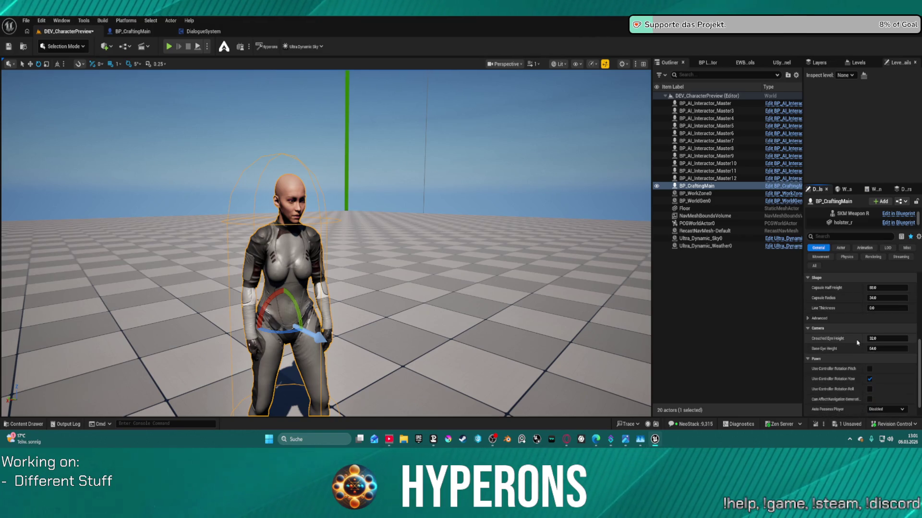
{"action": "scroll", "coordinate": [862, 362], "scroll_direction": "up", "scroll_amount": 2}
{"action": "scroll", "coordinate": [850, 312], "scroll_direction": "up", "scroll_amount": 2}
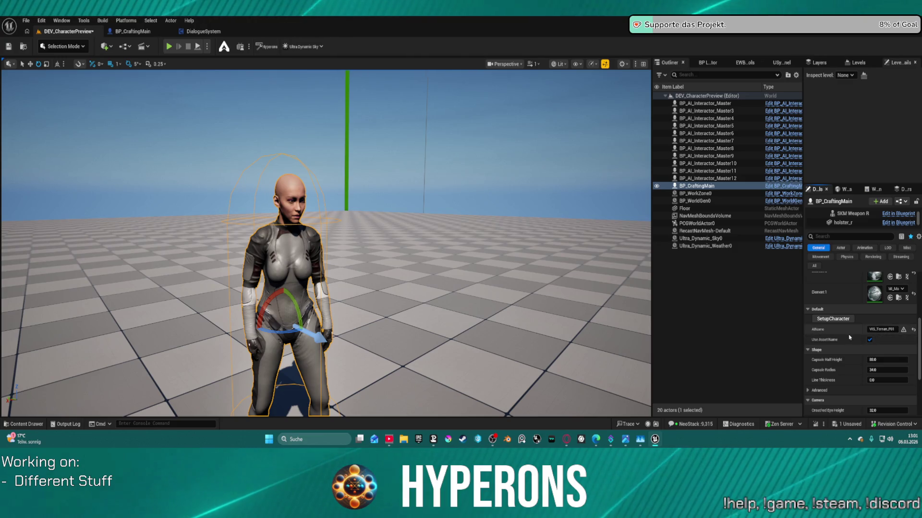
{"action": "scroll", "coordinate": [872, 342], "scroll_direction": "down", "scroll_amount": 2}
{"action": "scroll", "coordinate": [872, 342], "scroll_direction": "down", "scroll_amount": 1}
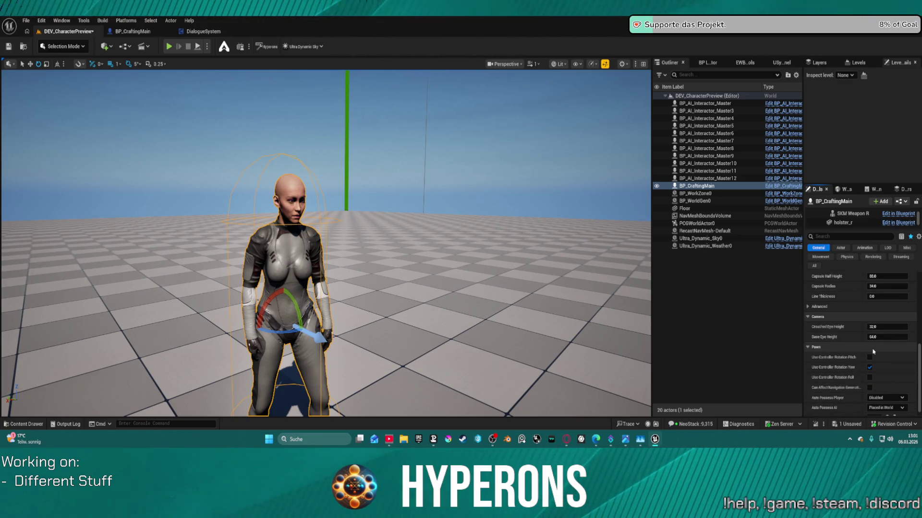
{"action": "scroll", "coordinate": [873, 354], "scroll_direction": "down", "scroll_amount": 1}
{"action": "scroll", "coordinate": [872, 350], "scroll_direction": "up", "scroll_amount": 5}
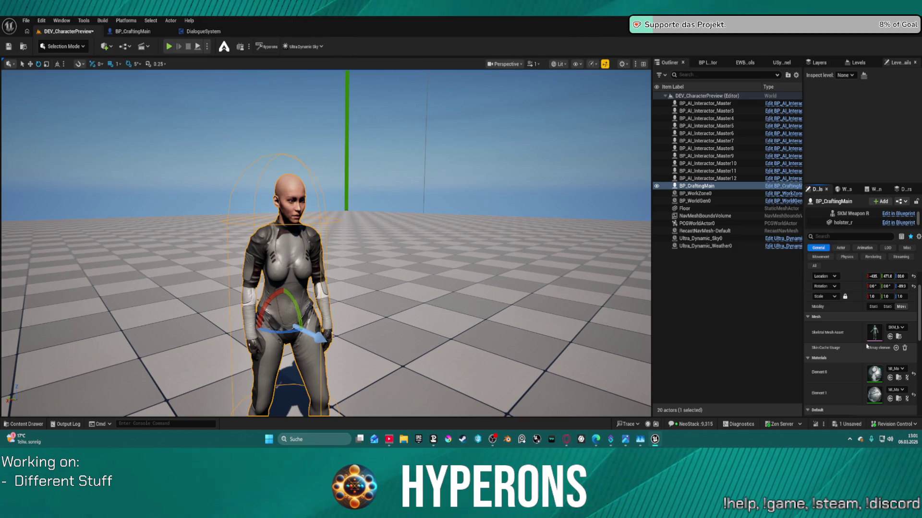
{"action": "scroll", "coordinate": [867, 346], "scroll_direction": "down", "scroll_amount": 3}
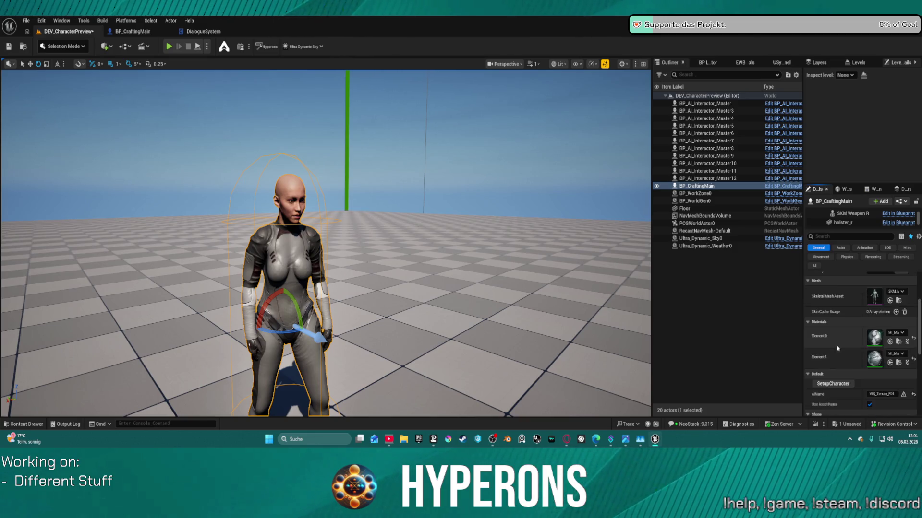
{"action": "left_click", "coordinate": [140, 33]}
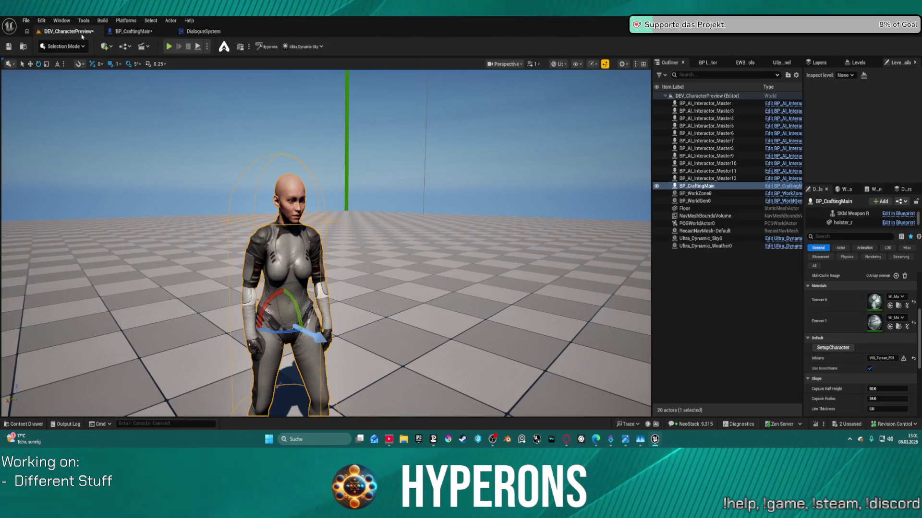
{"action": "left_click", "coordinate": [67, 31]}
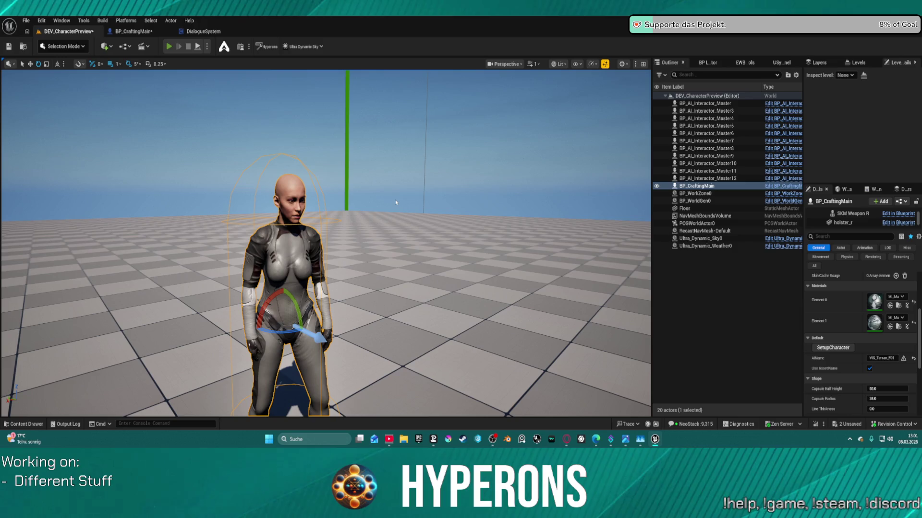
{"action": "key", "text": "alt+p"}
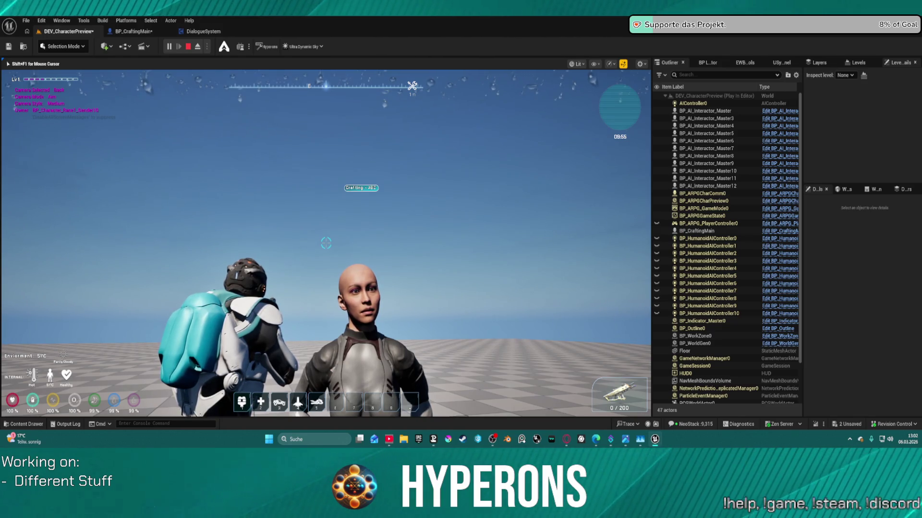
{"action": "key", "text": "Escape"}
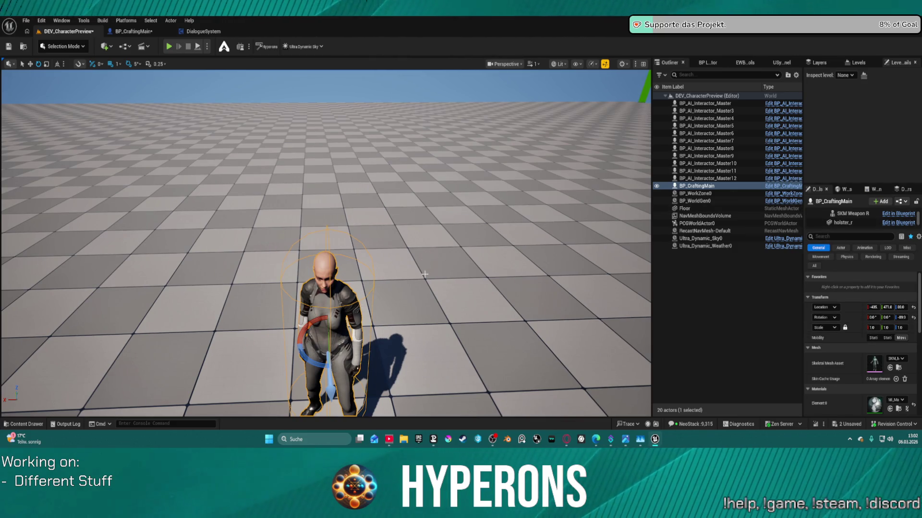
In BP_CraftingMain, select the Mesh component and open its Anim Class, AnimBP_SKM_UE5_Human.
{"action": "left_click", "coordinate": [137, 34]}
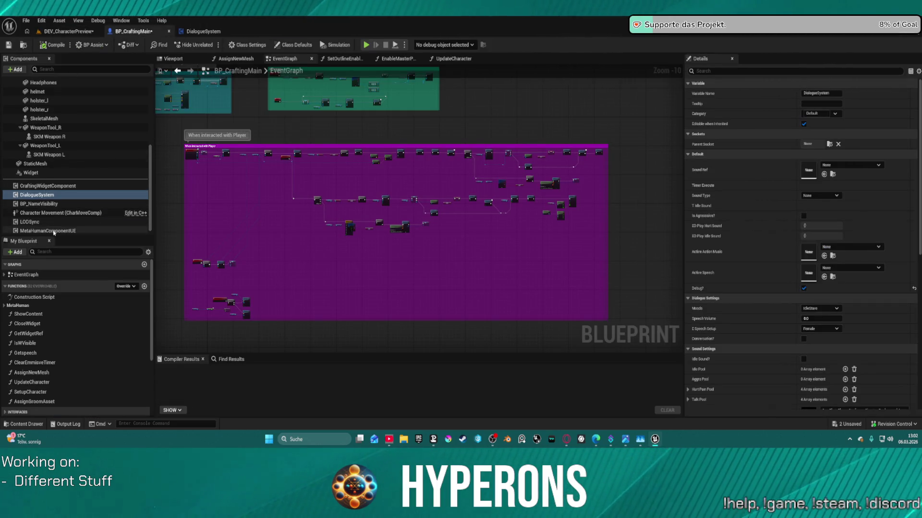
{"action": "scroll", "coordinate": [37, 157], "scroll_direction": "up", "scroll_amount": 5}
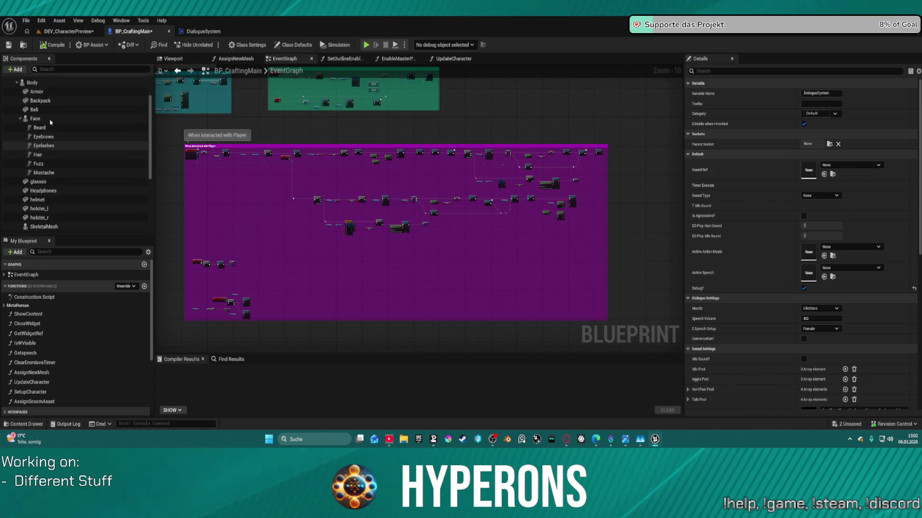
{"action": "scroll", "coordinate": [23, 109], "scroll_direction": "down", "scroll_amount": 5}
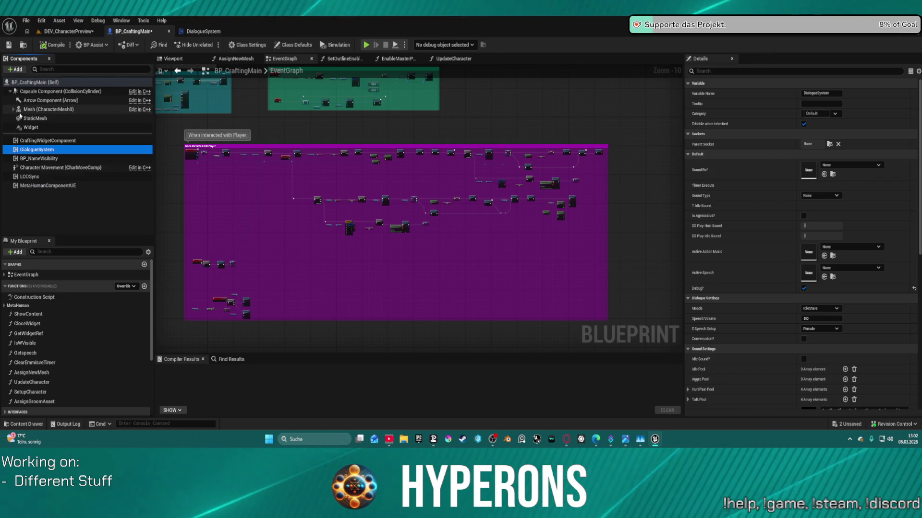
{"action": "scroll", "coordinate": [22, 115], "scroll_direction": "up", "scroll_amount": 5}
{"action": "left_click", "coordinate": [25, 110]}
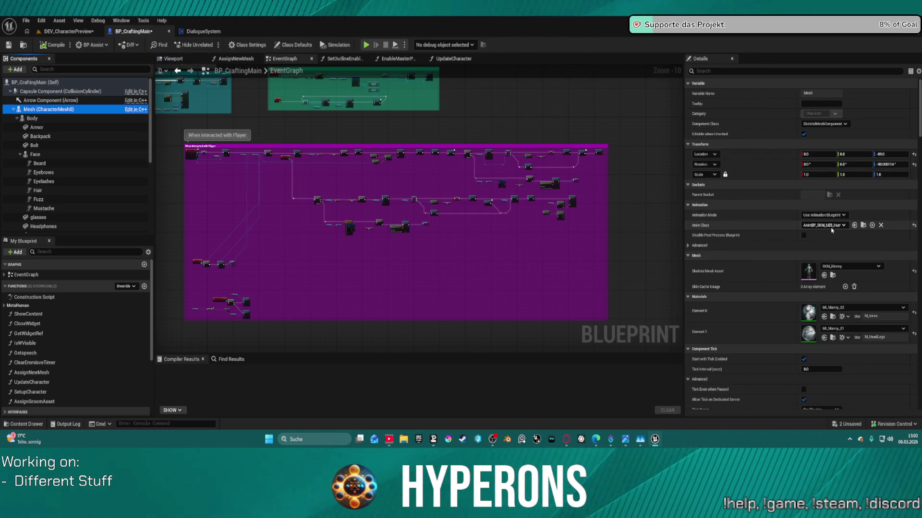
{"action": "left_click", "coordinate": [833, 230]}
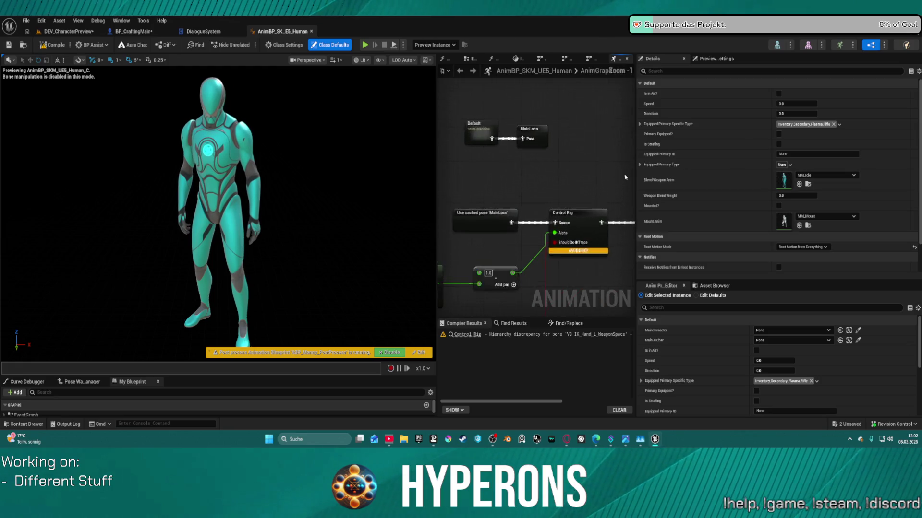
Widen the AnimGraph, pan to Output Pose, close DialogueSystem, and return to the level tab.
{"action": "scroll", "coordinate": [557, 178], "scroll_direction": "down", "scroll_amount": 2}
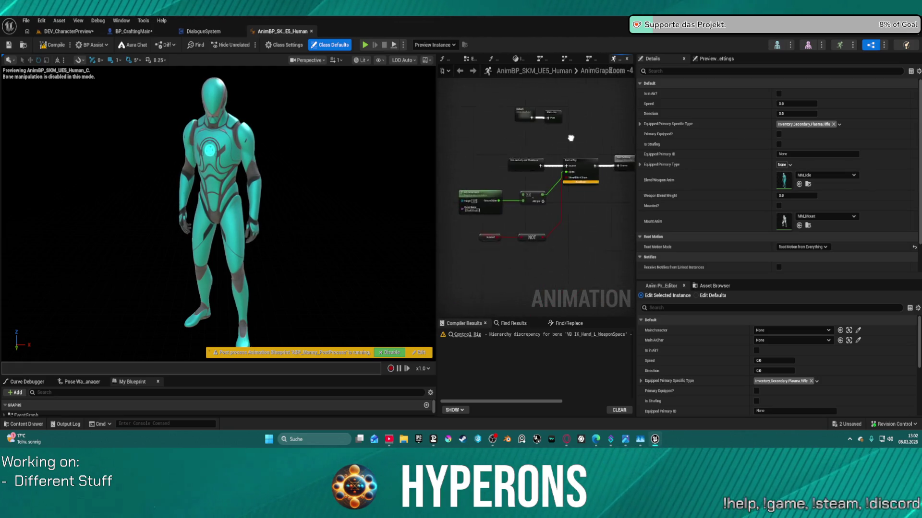
{"action": "scroll", "coordinate": [494, 236], "scroll_direction": "up", "scroll_amount": 2}
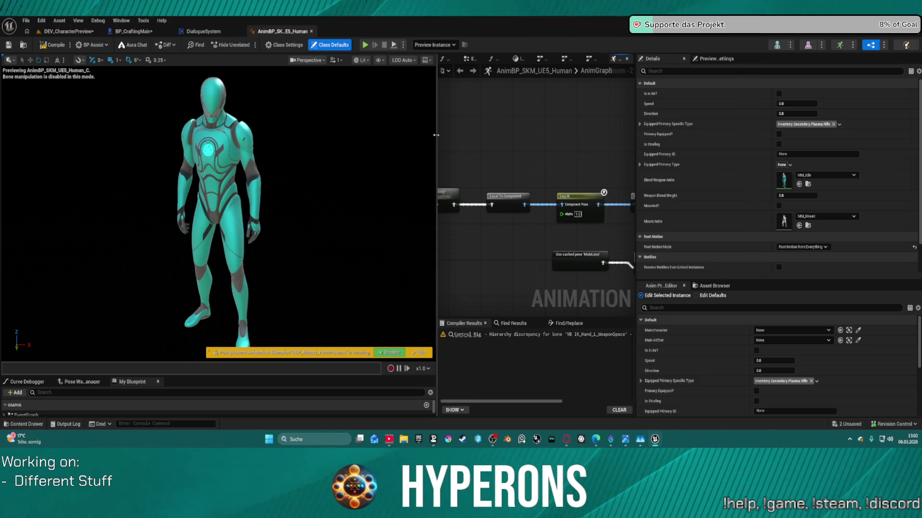
{"action": "left_click_drag", "start_coordinate": [435, 147], "coordinate": [158, 147]}
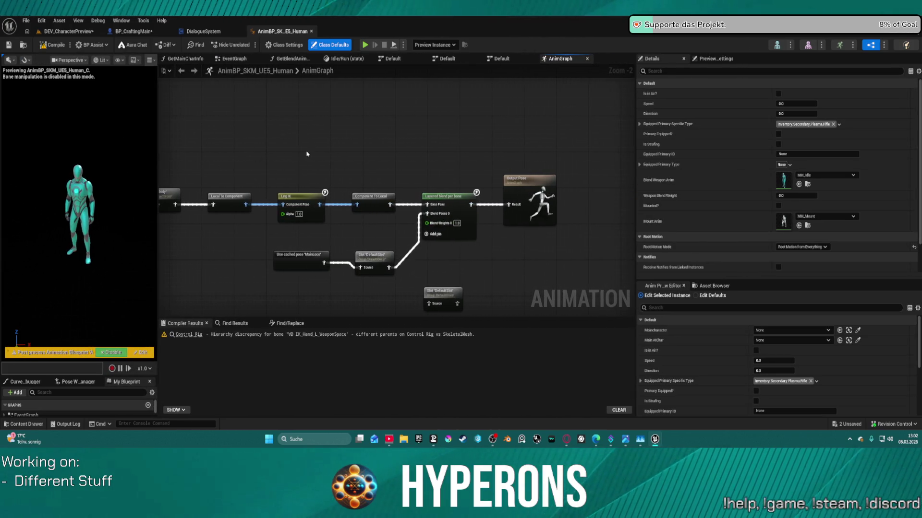
{"action": "scroll", "coordinate": [399, 151], "scroll_direction": "up", "scroll_amount": 2}
{"action": "left_click_drag", "start_coordinate": [399, 151], "coordinate": [246, 160]}
{"action": "left_click_drag", "start_coordinate": [478, 146], "coordinate": [643, 140]}
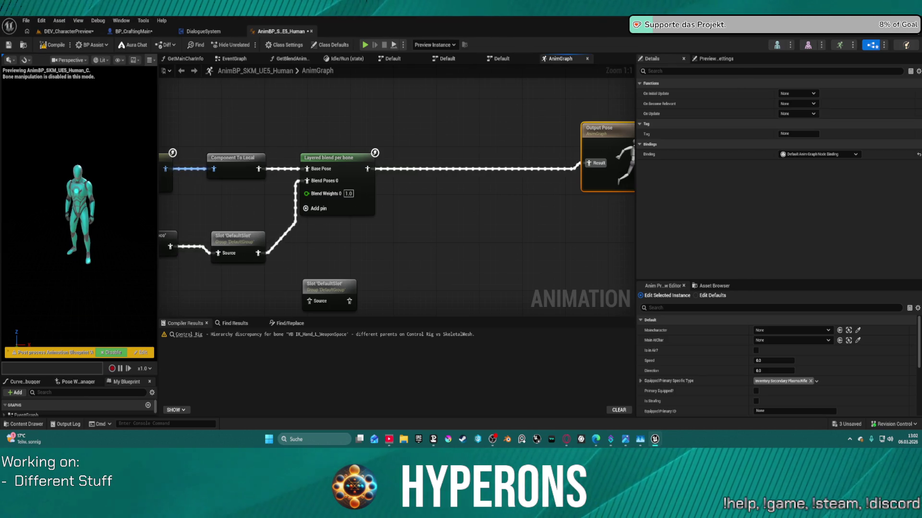
{"action": "middle_click", "coordinate": [210, 32]}
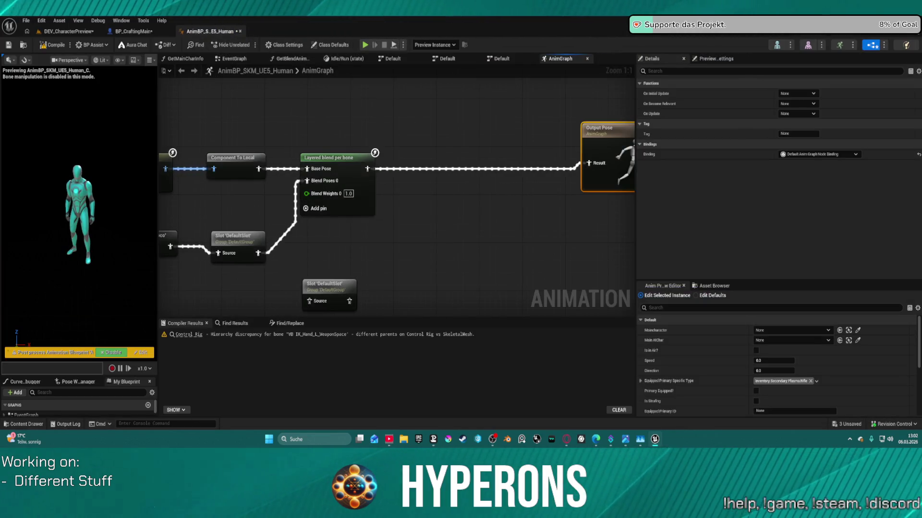
{"action": "left_click", "coordinate": [141, 31]}
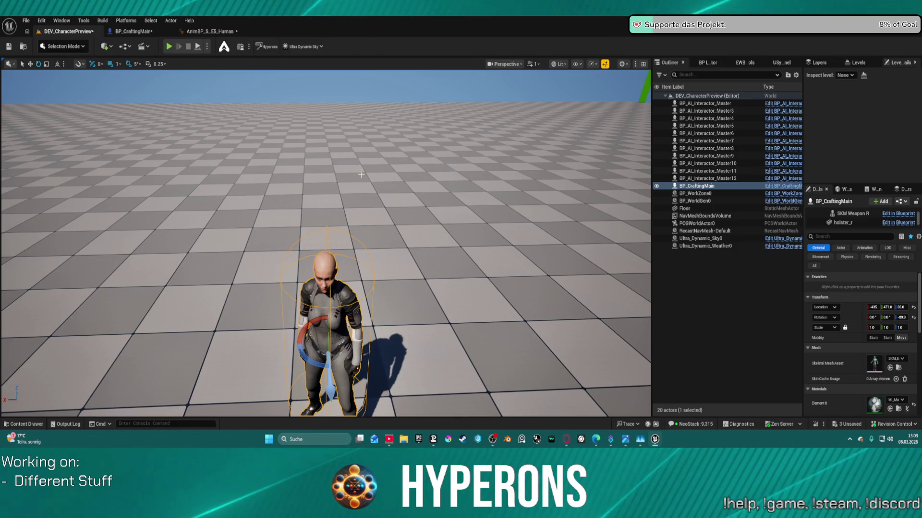
Deselect BP_CraftingMain in the DEV_CharacterPreview level's Outliner.
{"action": "left_click", "coordinate": [725, 282]}
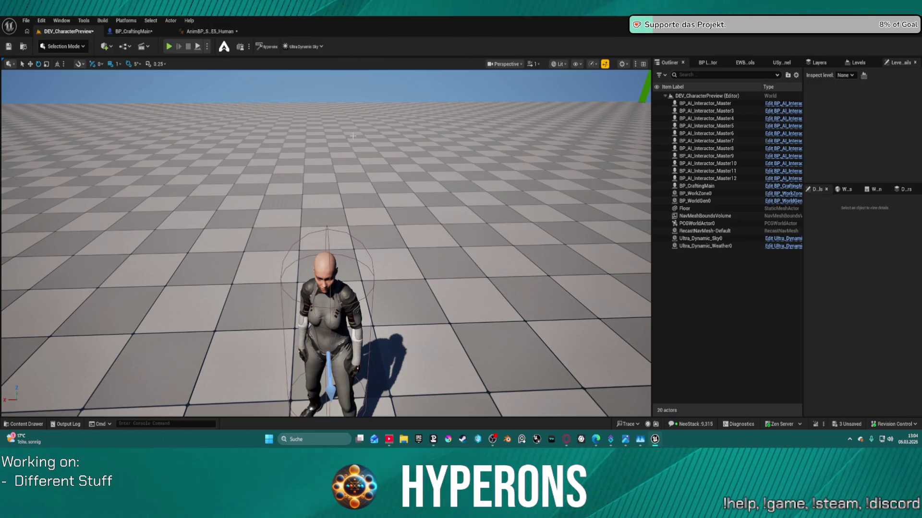
Fly the camera to the character's face, then show the AnimBP_SKM_UE5_Human Layered blend per bone node.
{"action": "scroll", "coordinate": [353, 136], "scroll_direction": "down", "scroll_amount": 2}
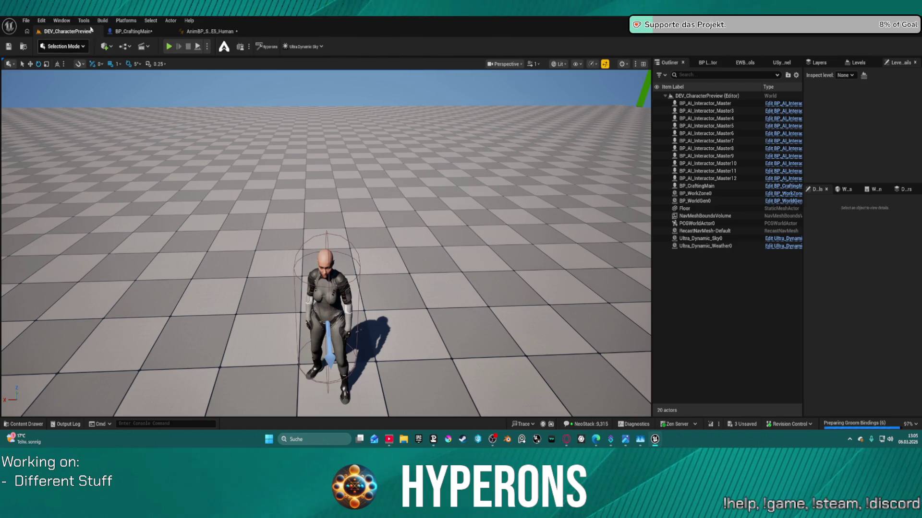
{"action": "mouse_move", "coordinate": [192, 96]}
{"action": "left_mouse_down"}
{"action": "mouse_move", "coordinate": [192, 124]}
{"action": "mouse_move", "coordinate": [197, 87]}
{"action": "mouse_move", "coordinate": [216, 77]}
{"action": "mouse_move", "coordinate": [223, 53]}
{"action": "left_mouse_up"}
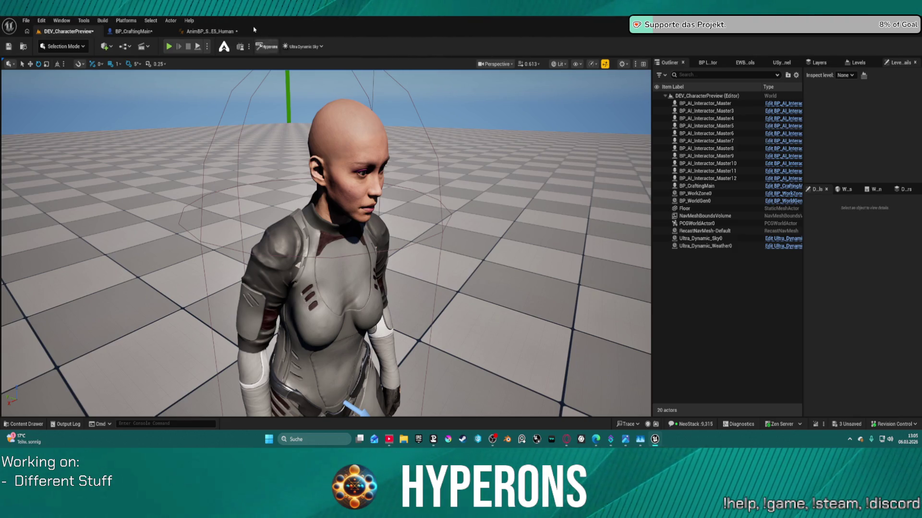
{"action": "left_click", "coordinate": [209, 31]}
{"action": "scroll", "coordinate": [375, 134], "scroll_direction": "up", "scroll_amount": 2}
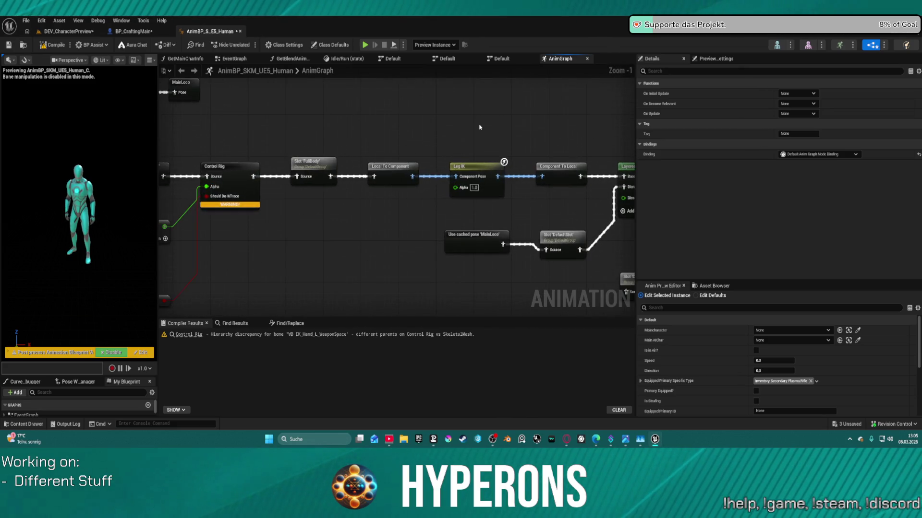
{"action": "mouse_move", "coordinate": [477, 126]}
{"action": "left_mouse_down"}
{"action": "mouse_move", "coordinate": [292, 117]}
{"action": "mouse_move", "coordinate": [321, 128]}
{"action": "left_mouse_up"}
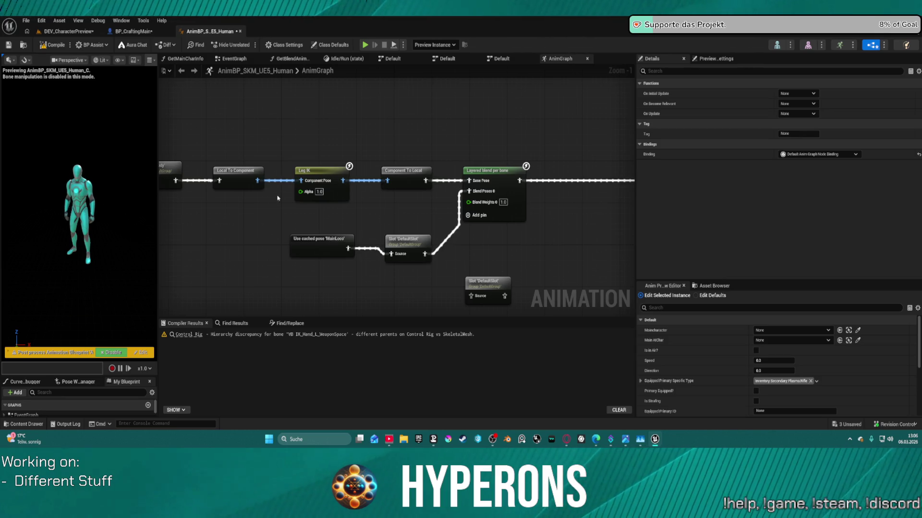
Select a node in the AnimGraph and open the Content Drawer with Ctrl+Space.
{"action": "left_click", "coordinate": [358, 121]}
{"action": "left_click", "coordinate": [338, 196]}
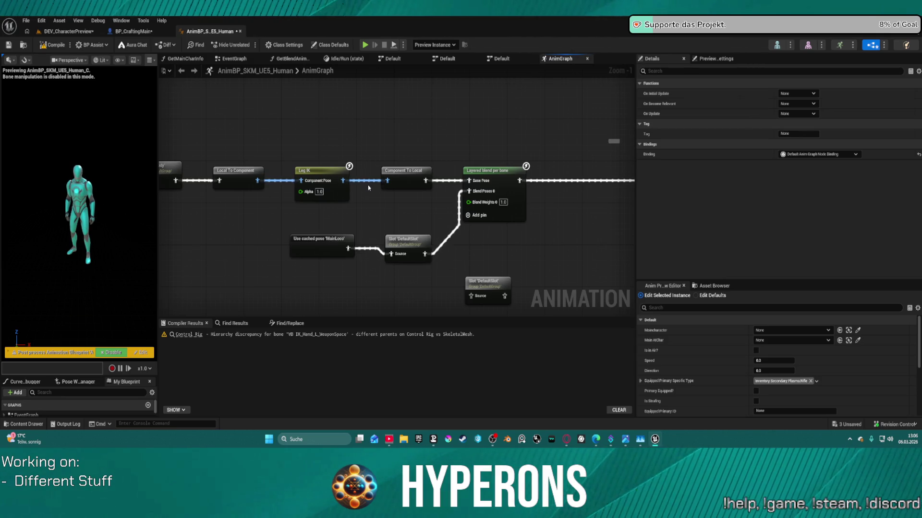
{"action": "key", "text": "ctrl+space"}
{"action": "scroll", "coordinate": [77, 350], "scroll_direction": "up", "scroll_amount": 10}
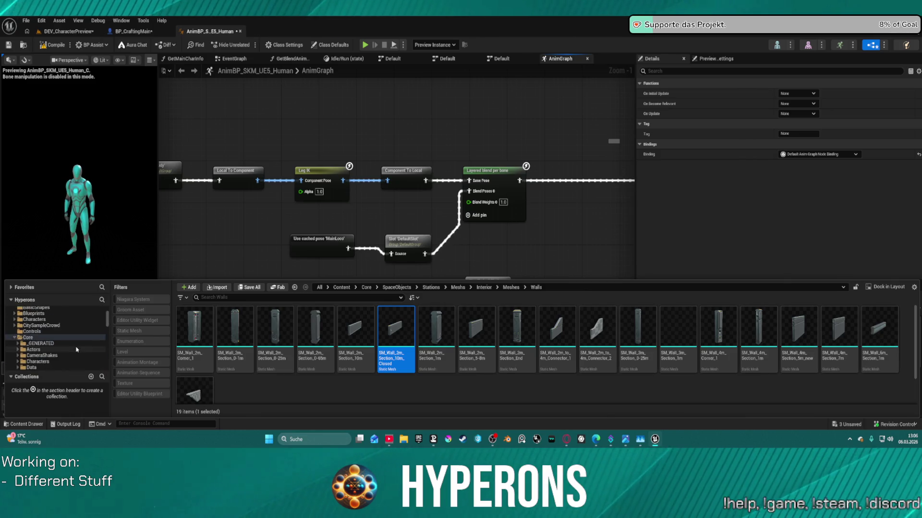
Browse ActionRPGStarterSystem > Character > Blueprints > Preview > CommSys and open BP_ARPGCharComm.
{"action": "scroll", "coordinate": [76, 349], "scroll_direction": "up", "scroll_amount": 2}
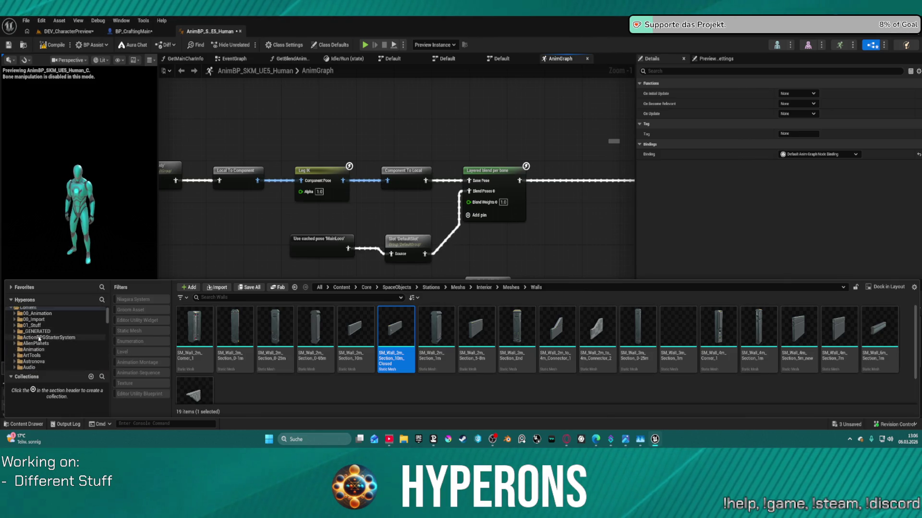
{"action": "left_click", "coordinate": [40, 338]}
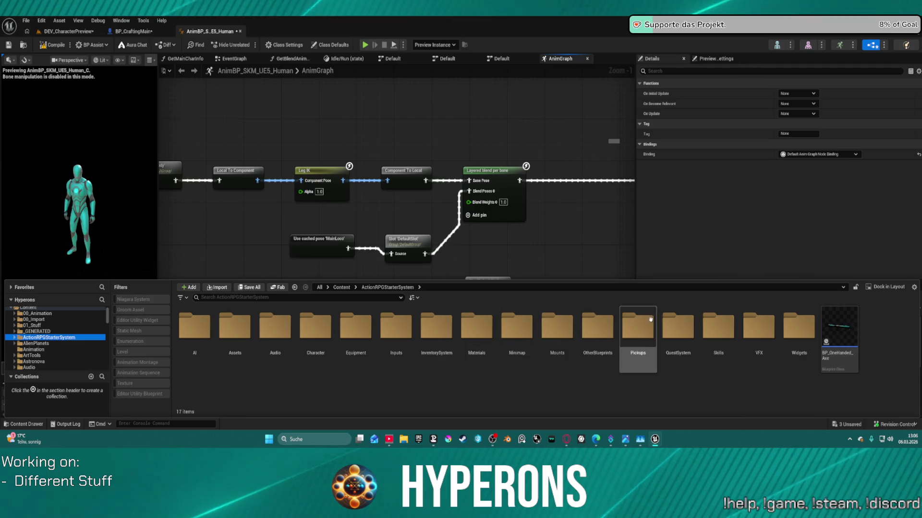
{"action": "double_click", "coordinate": [330, 339]}
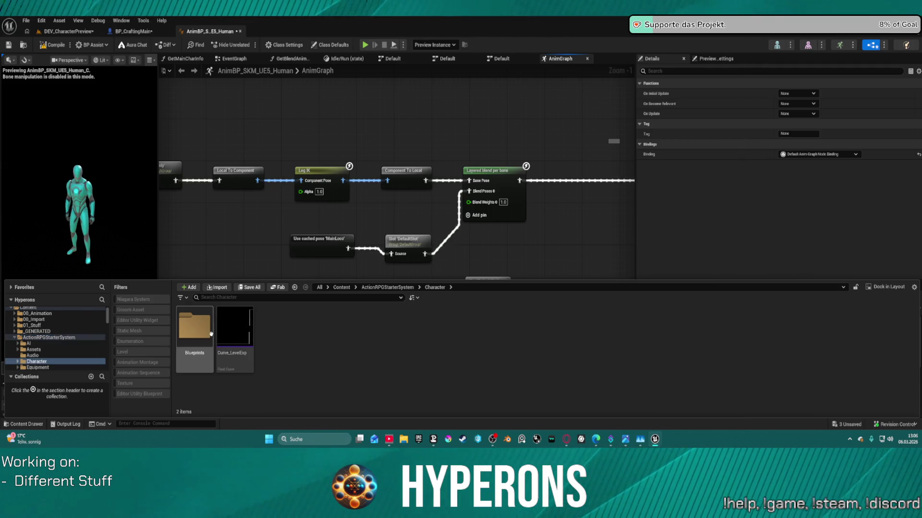
{"action": "double_click", "coordinate": [195, 329]}
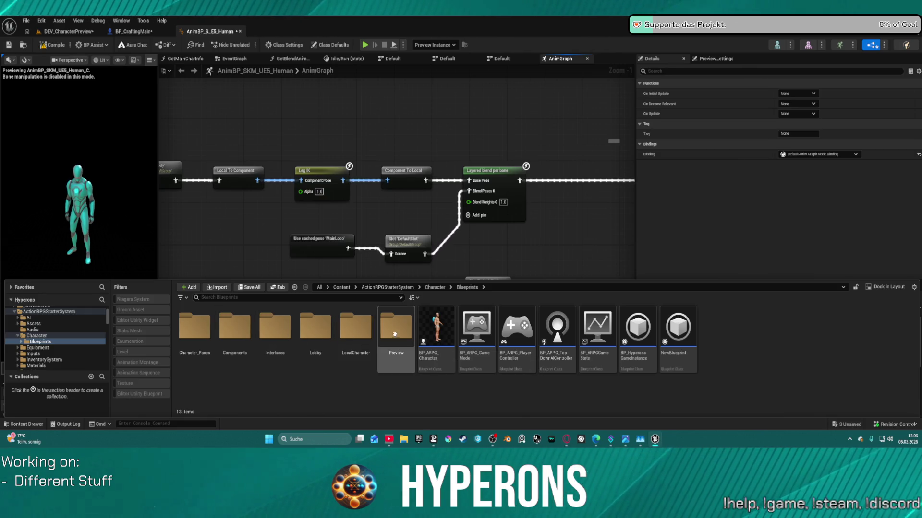
{"action": "double_click", "coordinate": [394, 331]}
{"action": "double_click", "coordinate": [196, 330]}
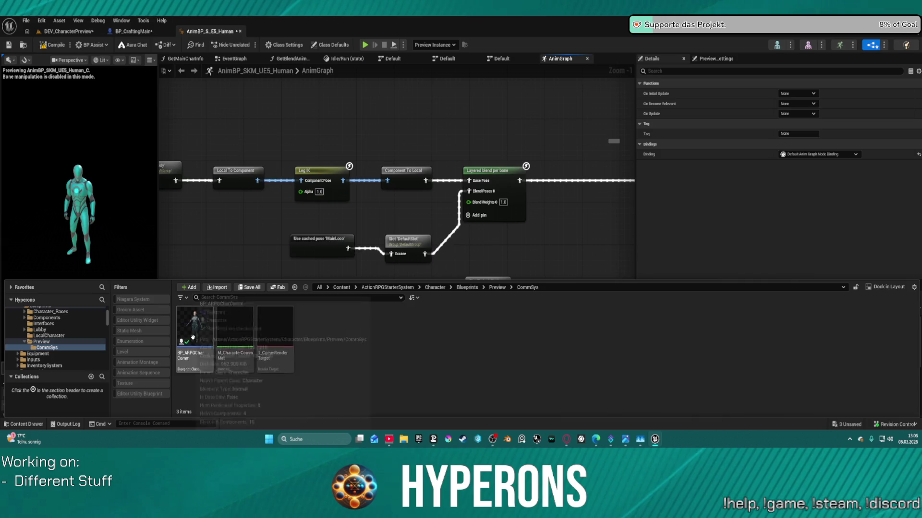
{"action": "double_click", "coordinate": [197, 332]}
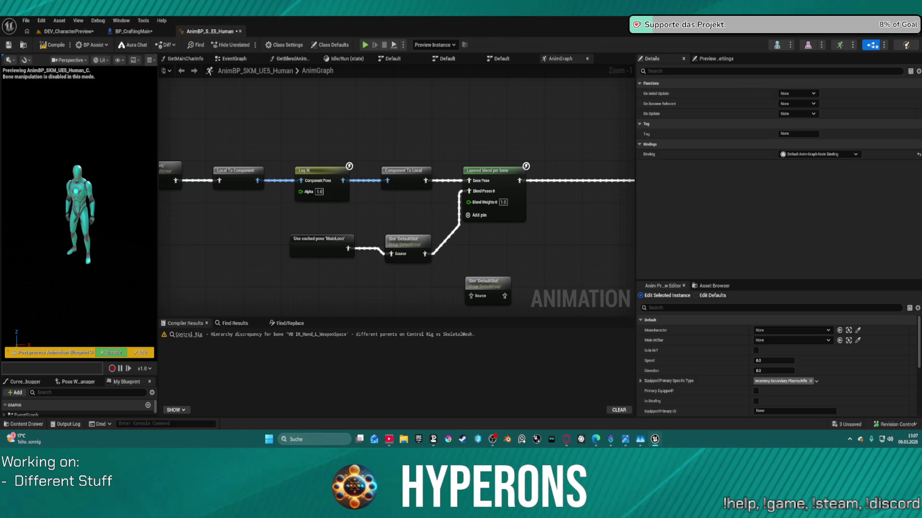
In BP_CraftingMain, inspect the Face component, center the character-name nodes, and show the Viewport.
{"action": "left_click", "coordinate": [133, 31]}
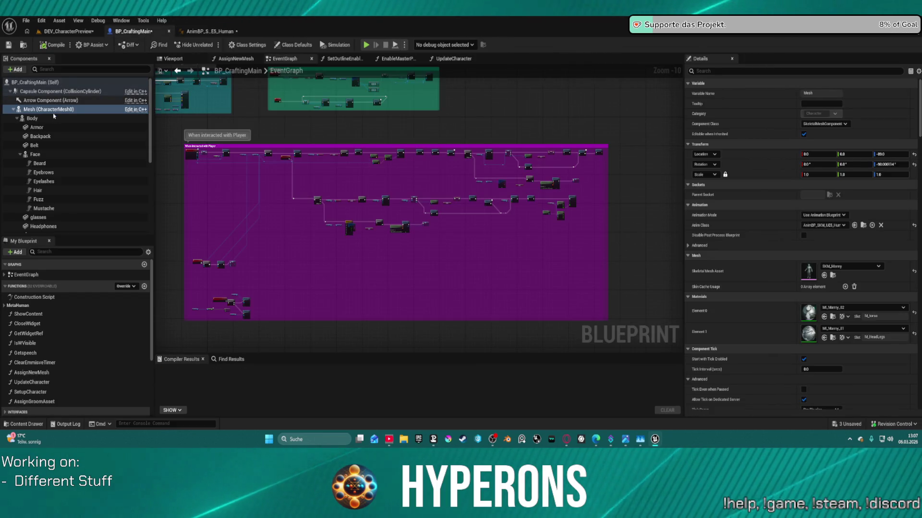
{"action": "left_click", "coordinate": [52, 154]}
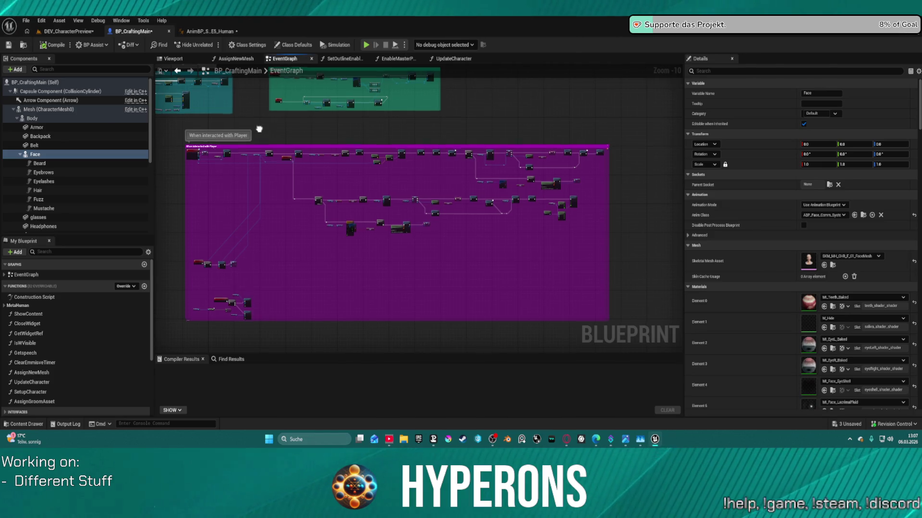
{"action": "left_click_drag", "start_coordinate": [266, 174], "coordinate": [426, 161]}
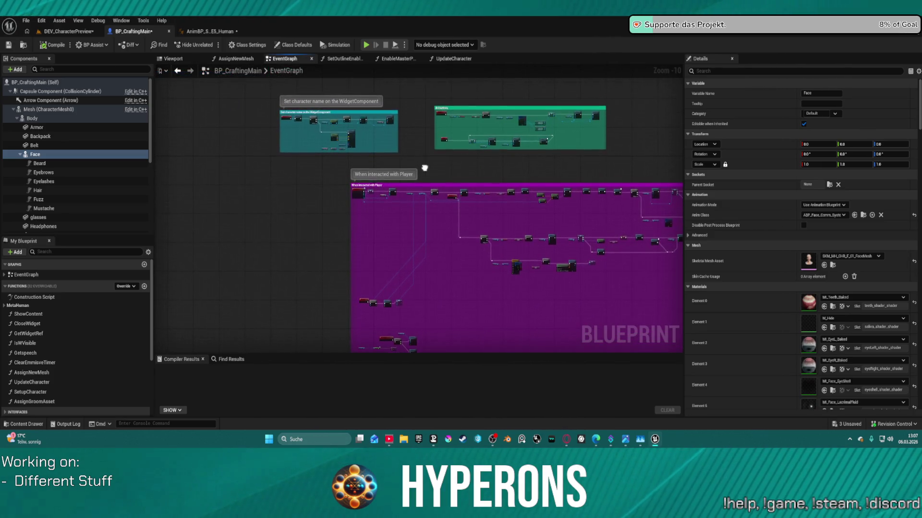
{"action": "scroll", "coordinate": [330, 127], "scroll_direction": "up", "scroll_amount": 7}
{"action": "scroll", "coordinate": [330, 127], "scroll_direction": "up", "scroll_amount": 2}
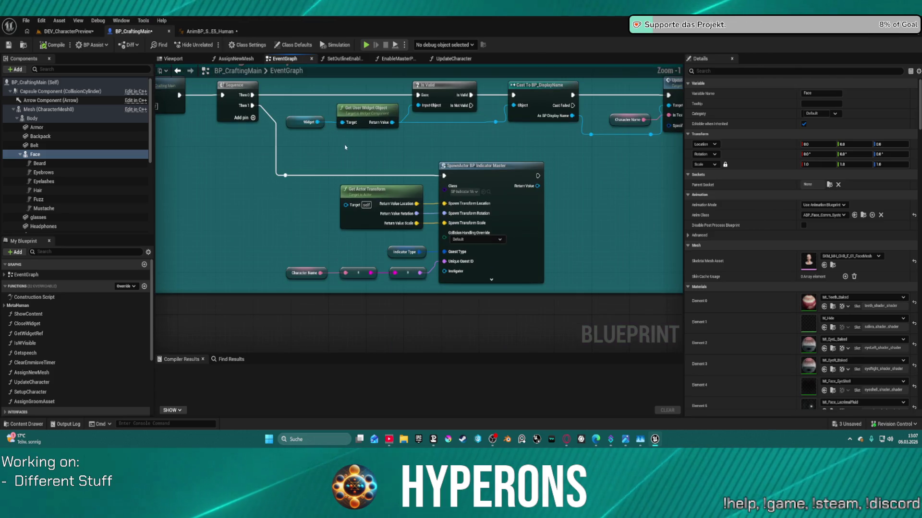
{"action": "mouse_move", "coordinate": [486, 149]}
{"action": "left_mouse_down"}
{"action": "mouse_move", "coordinate": [381, 168]}
{"action": "mouse_move", "coordinate": [488, 162]}
{"action": "left_mouse_up"}
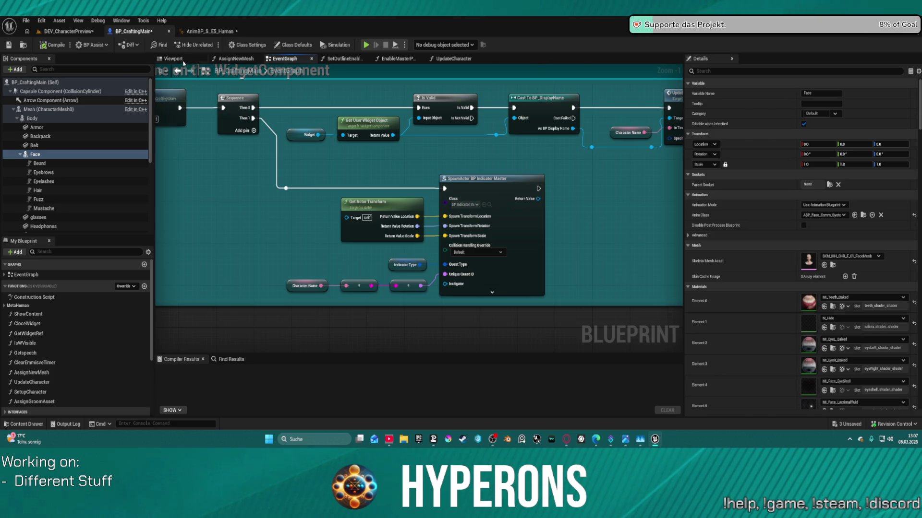
{"action": "left_click", "coordinate": [183, 62]}
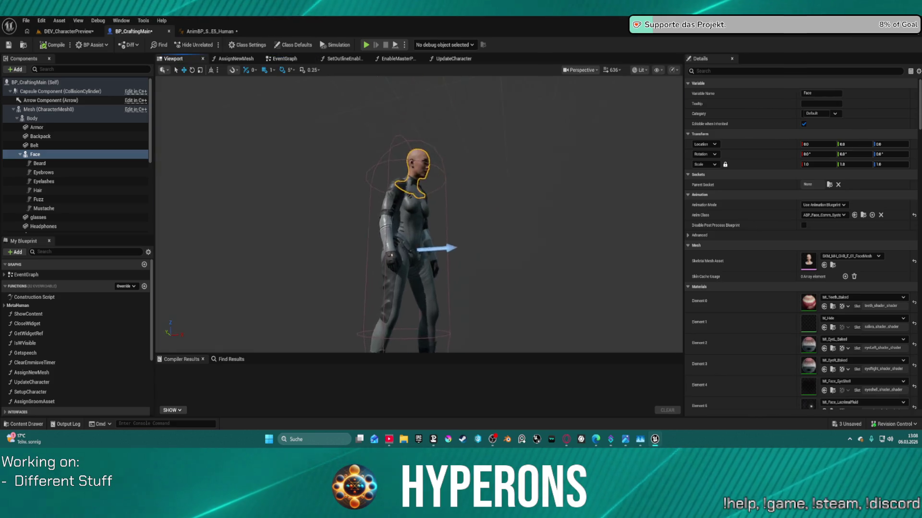